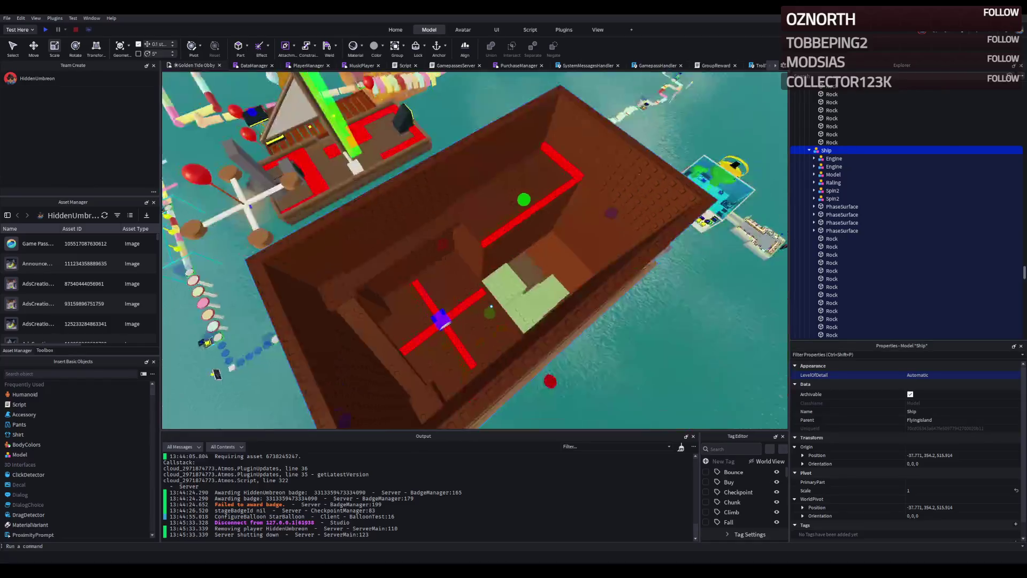
# - Zoom around the scene and frame the whole Ship model in the viewport
pyautogui.scroll(-3, 261, 198)
pyautogui.scroll(-5, 261, 200)
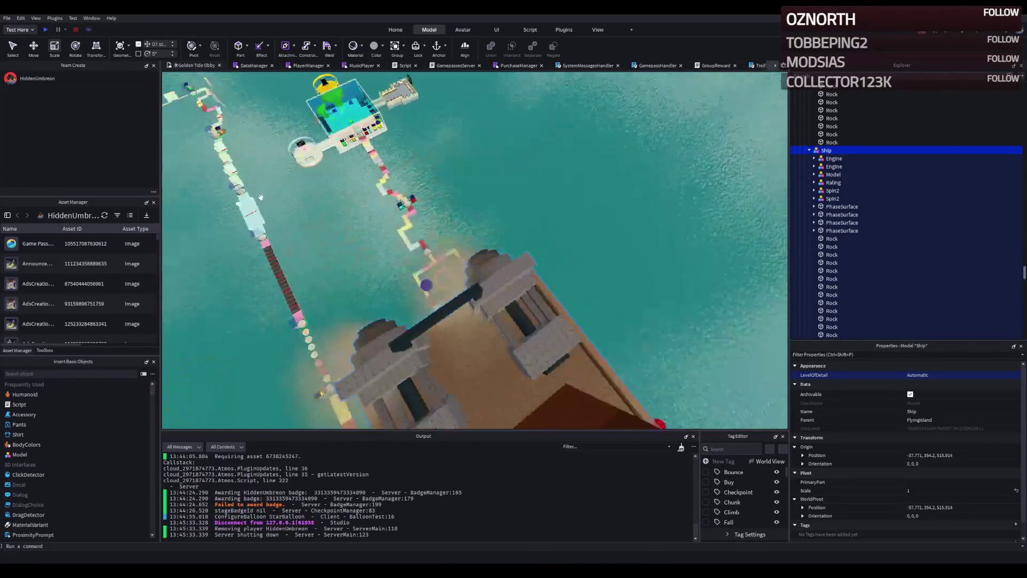
pyautogui.scroll(-4, 261, 201)
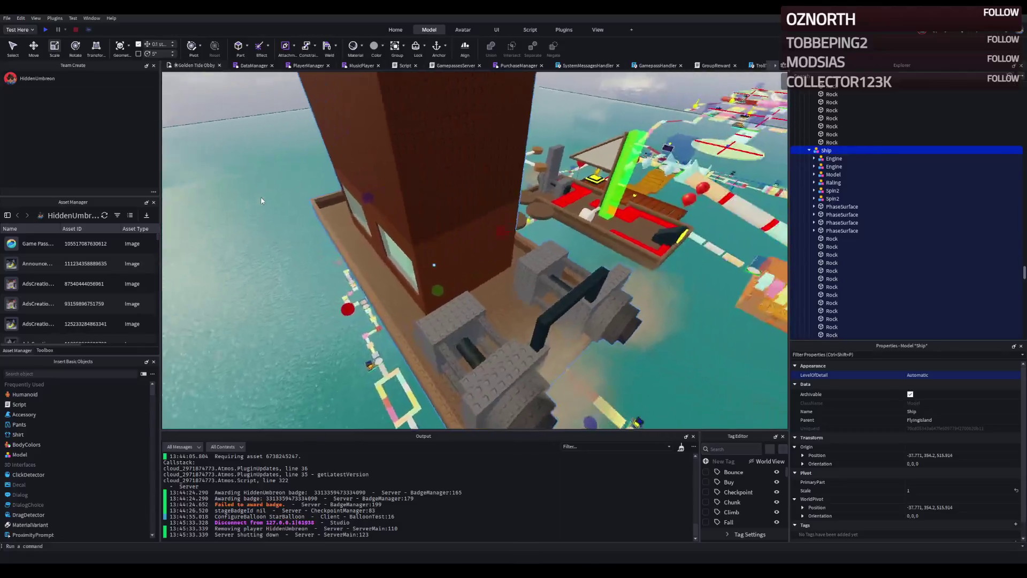
pyautogui.scroll(6, 262, 199)
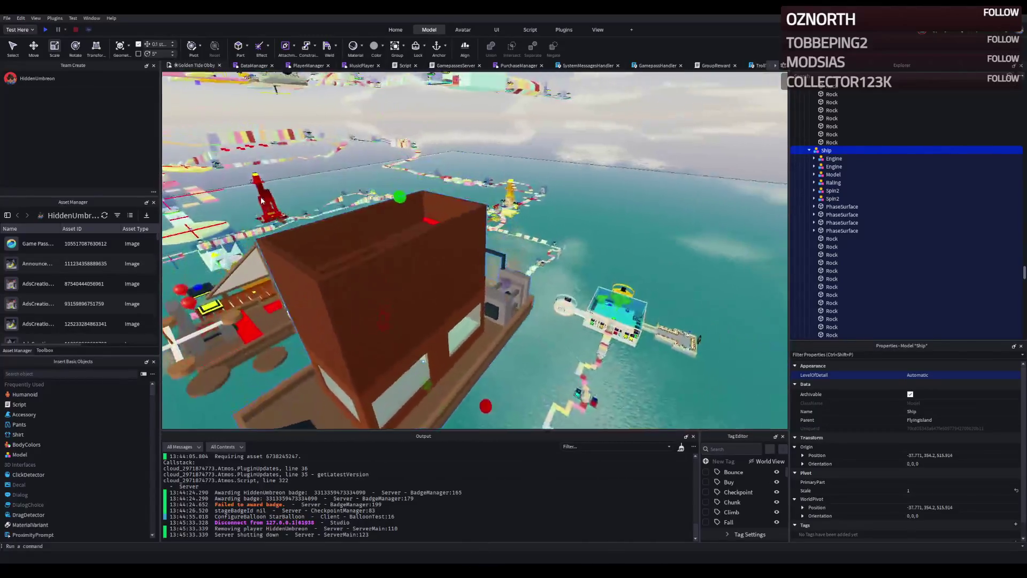
pyautogui.scroll(-5, 262, 197)
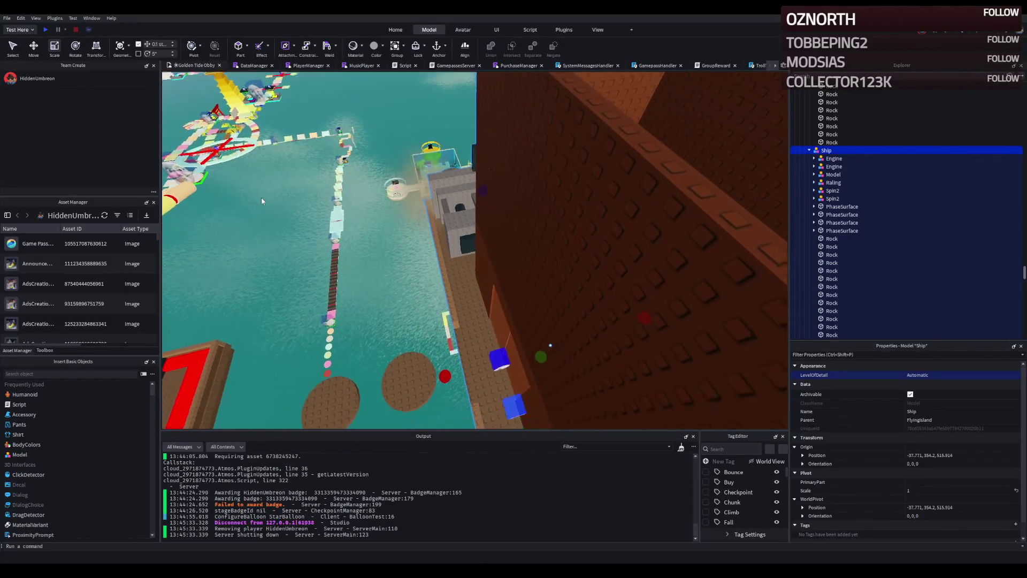
pyautogui.scroll(3, 261, 199)
pyautogui.scroll(3, 261, 197)
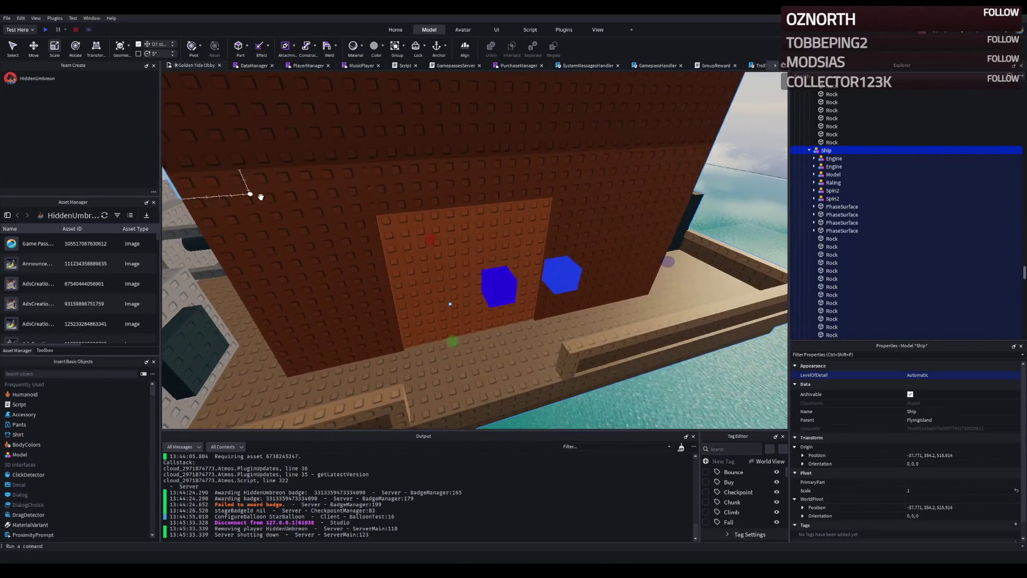
pyautogui.scroll(-5, 261, 197)
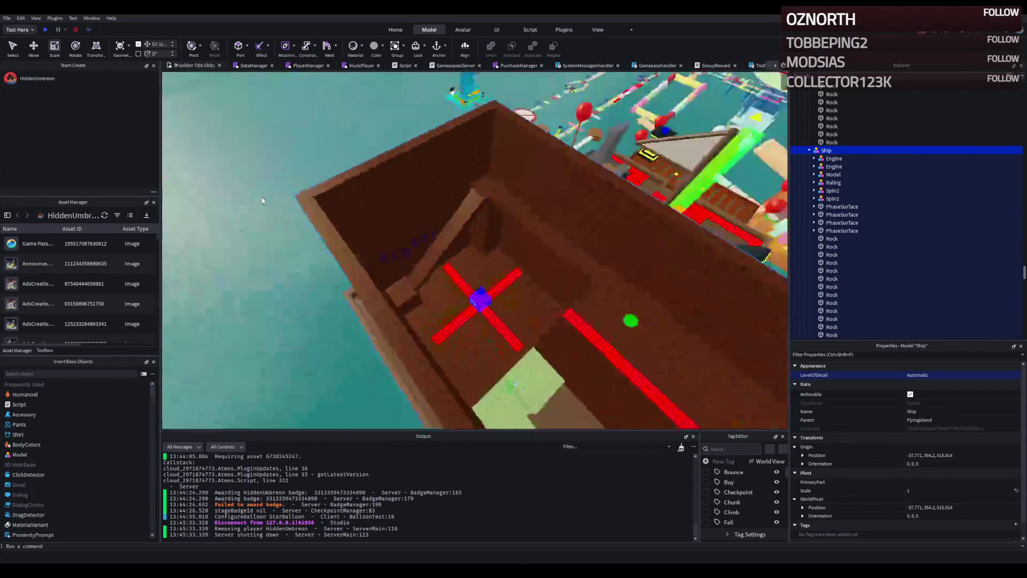
pyautogui.scroll(5, 261, 201)
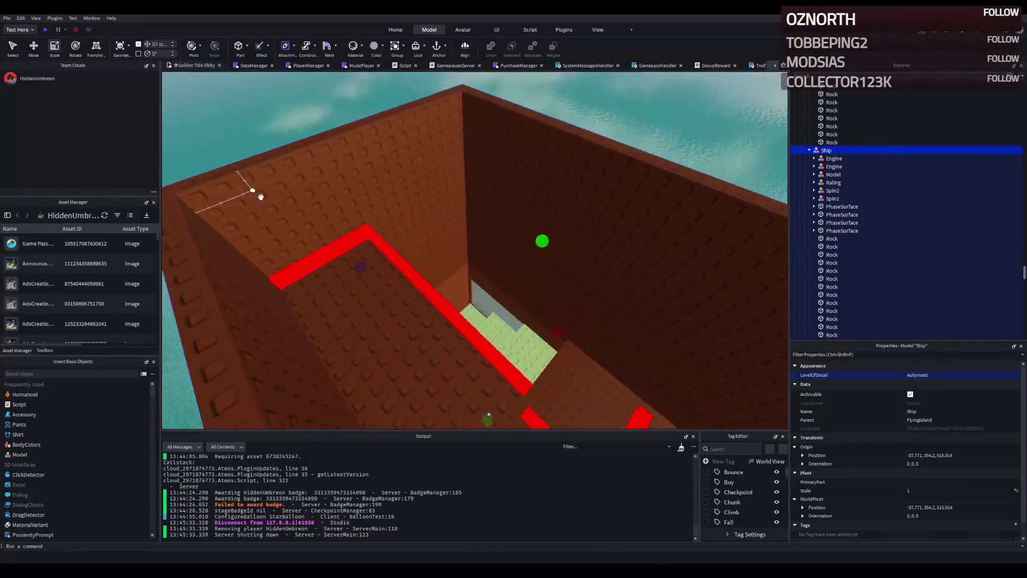
pyautogui.press('f')
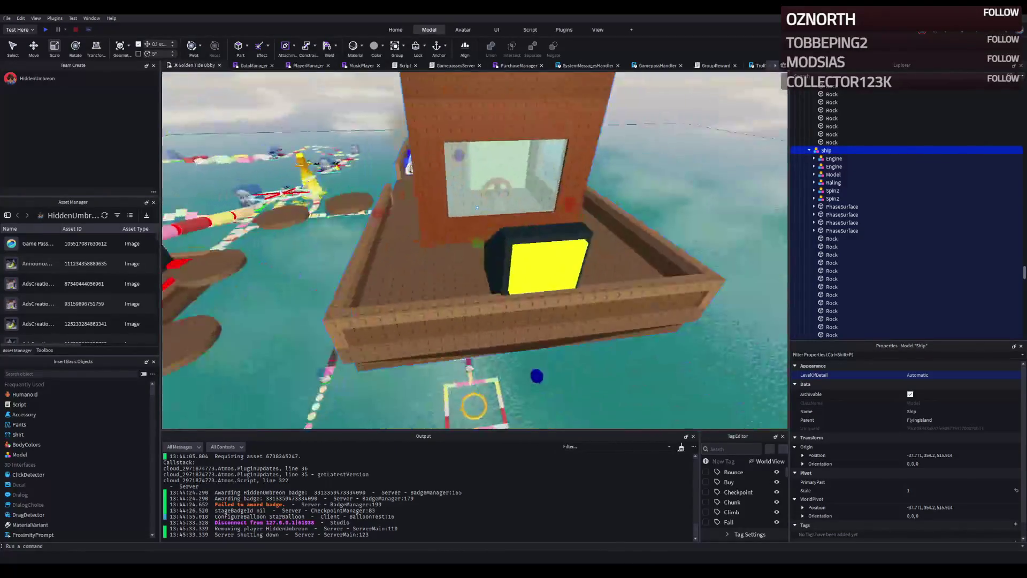
pyautogui.scroll(5, 280, 193)
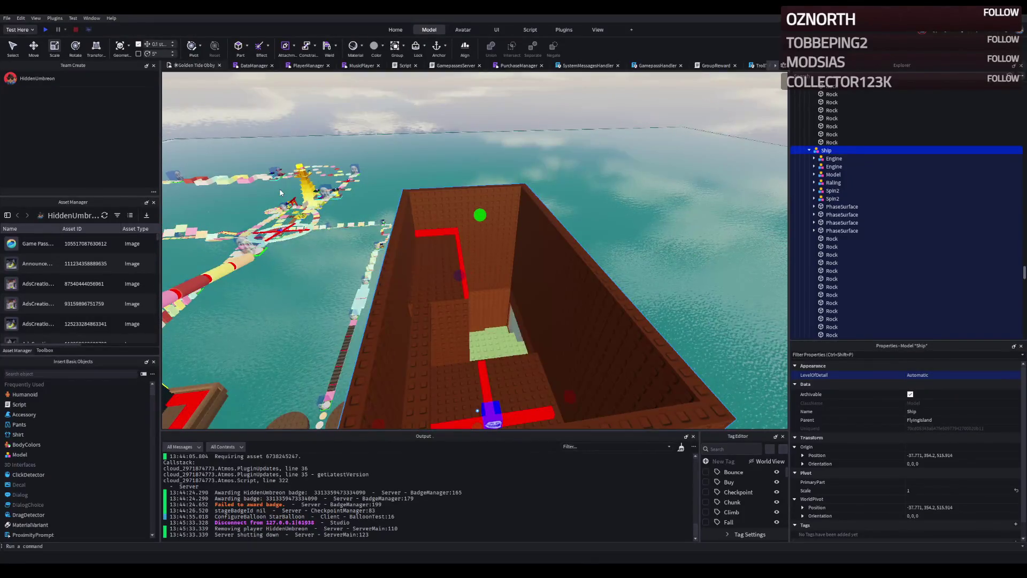
pyautogui.scroll(-3, 280, 192)
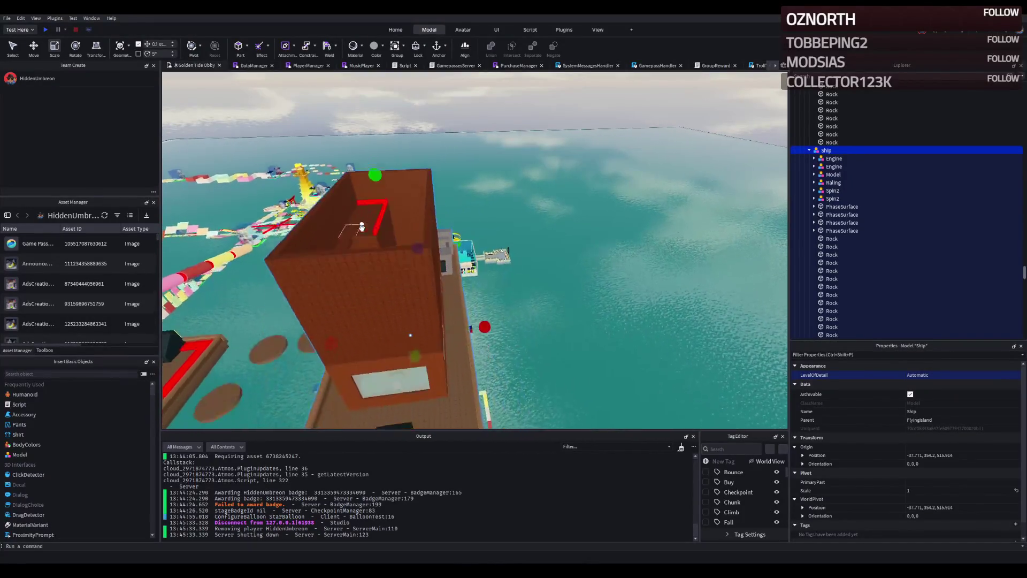
pyautogui.scroll(3, 362, 228)
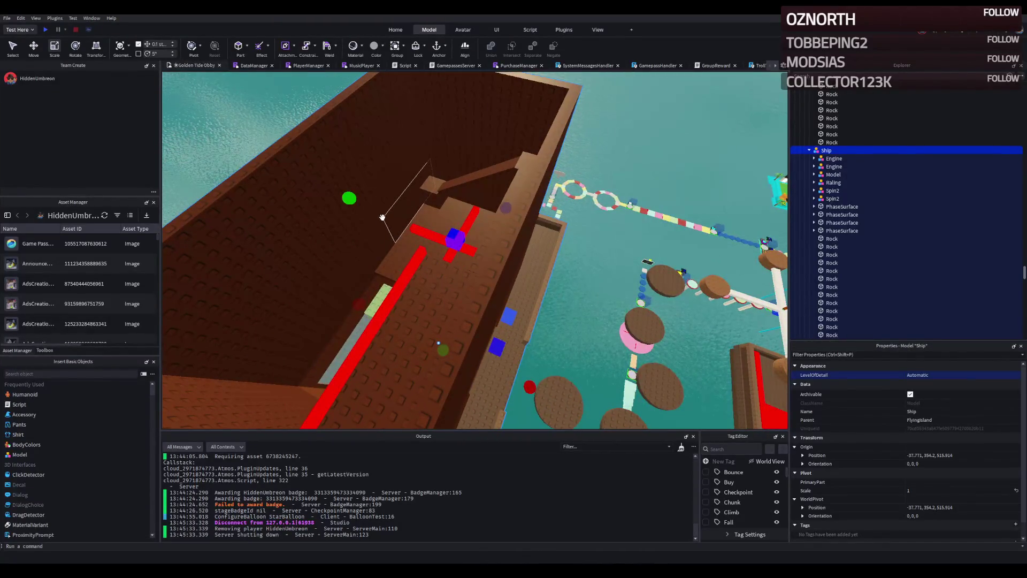
pyautogui.scroll(3, 382, 217)
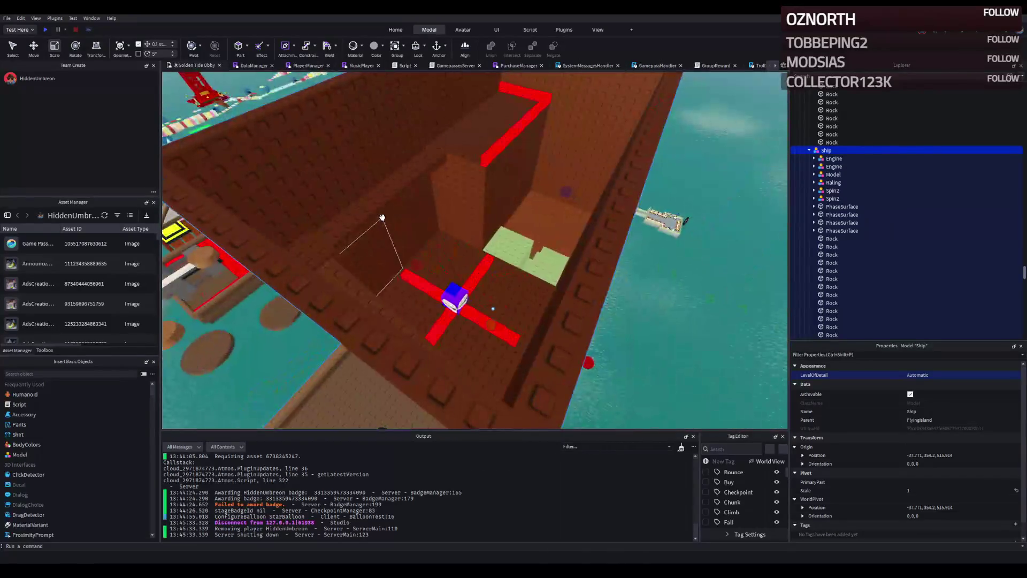
pyautogui.scroll(-2, 382, 217)
pyautogui.scroll(5, 382, 217)
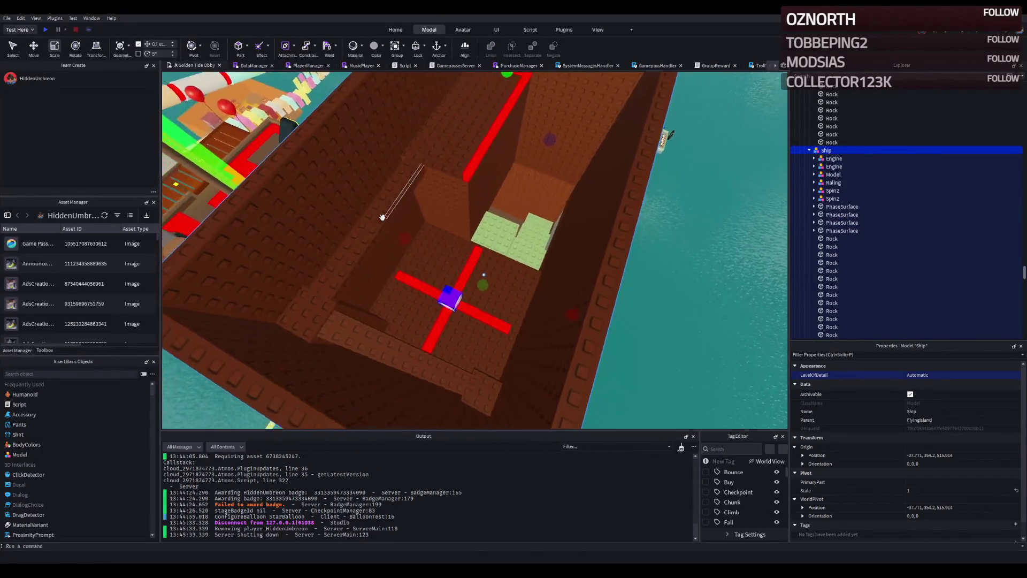
pyautogui.scroll(5, 382, 217)
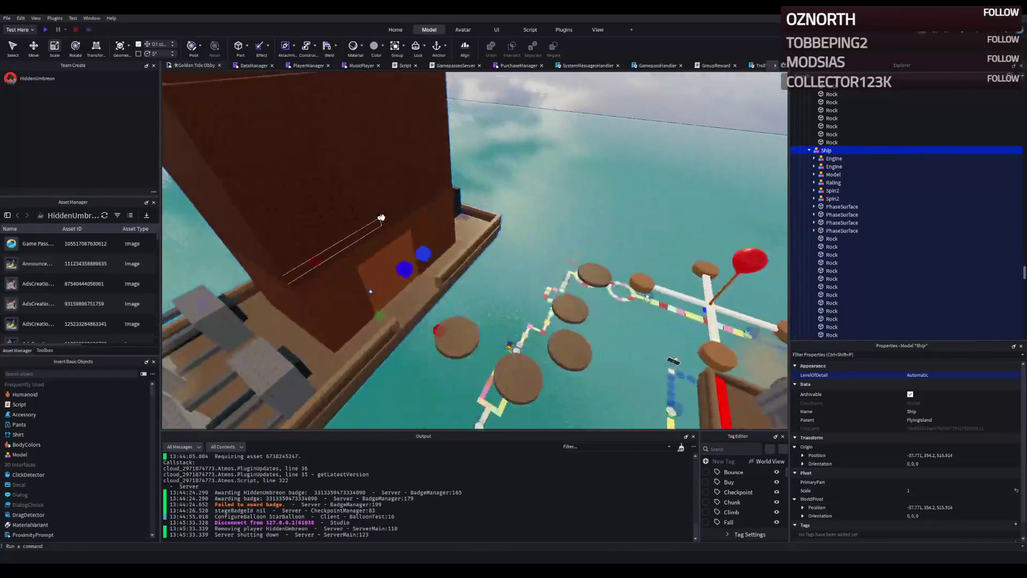
pyautogui.scroll(10, 382, 217)
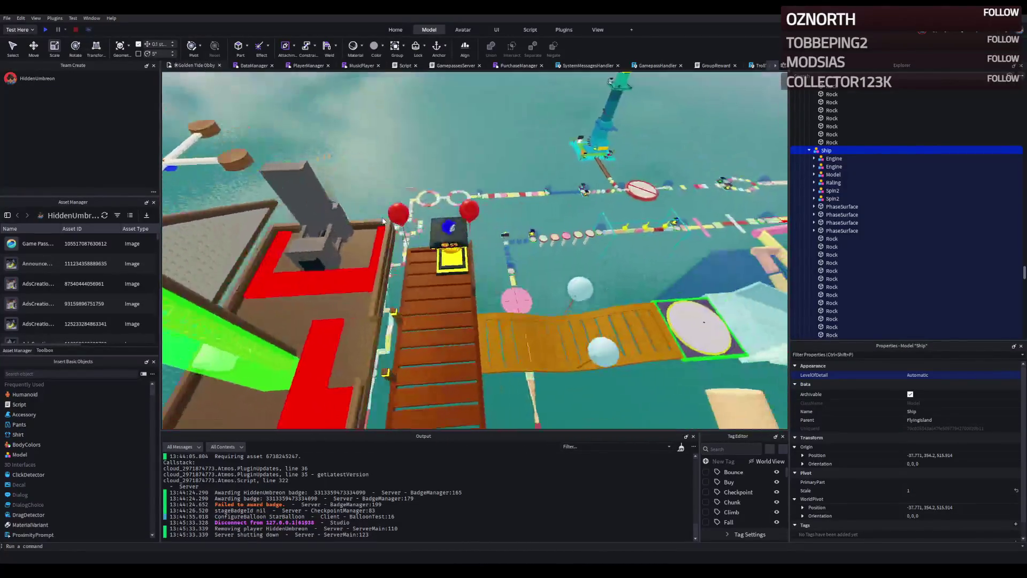
pyautogui.scroll(10, 382, 216)
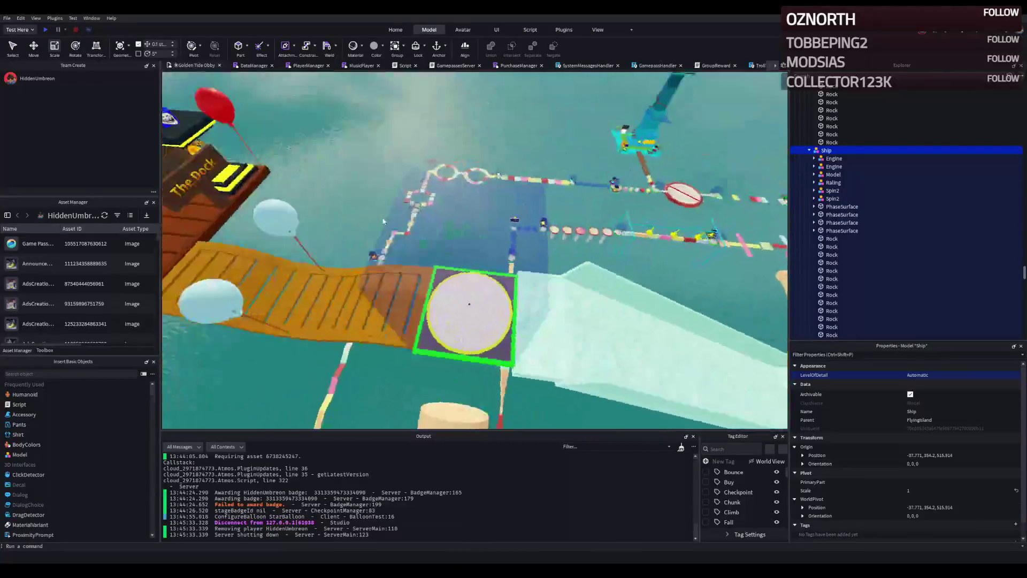
# - Start a playtest and run across the balloon bridge and dock, up the red truss tower
pyautogui.click(44, 30)
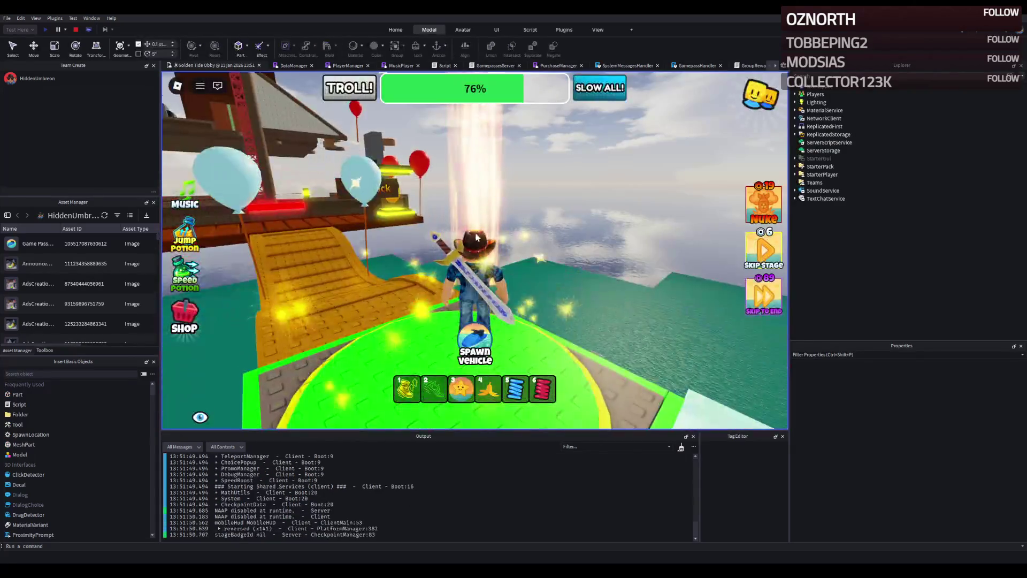
pyautogui.press('w')
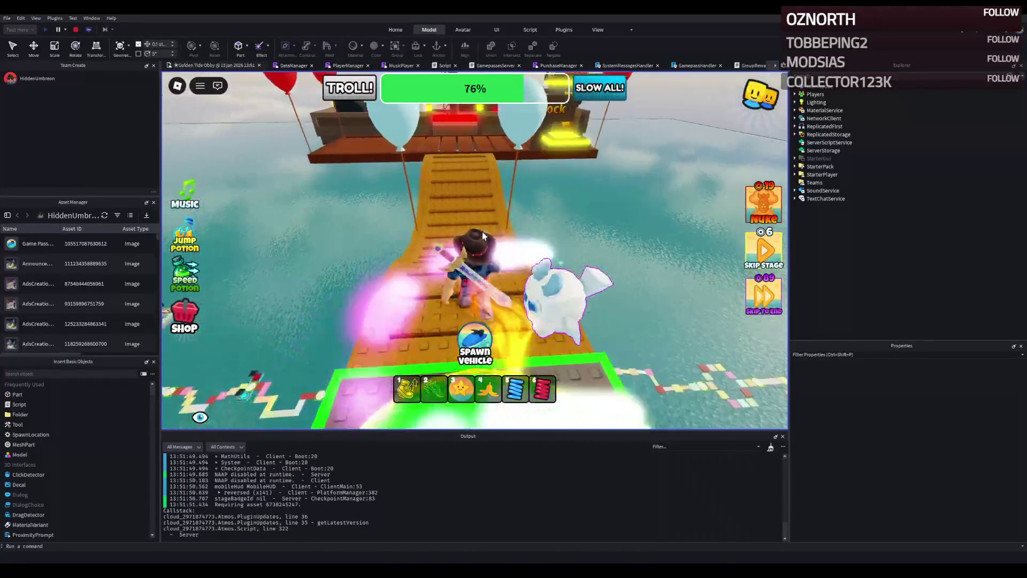
pyautogui.press('w')
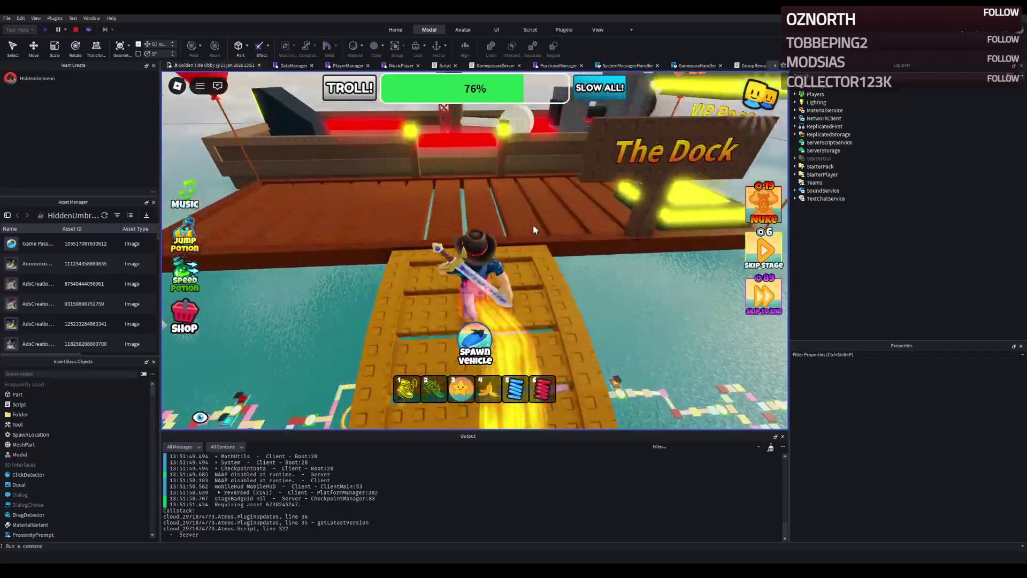
pyautogui.press('w')
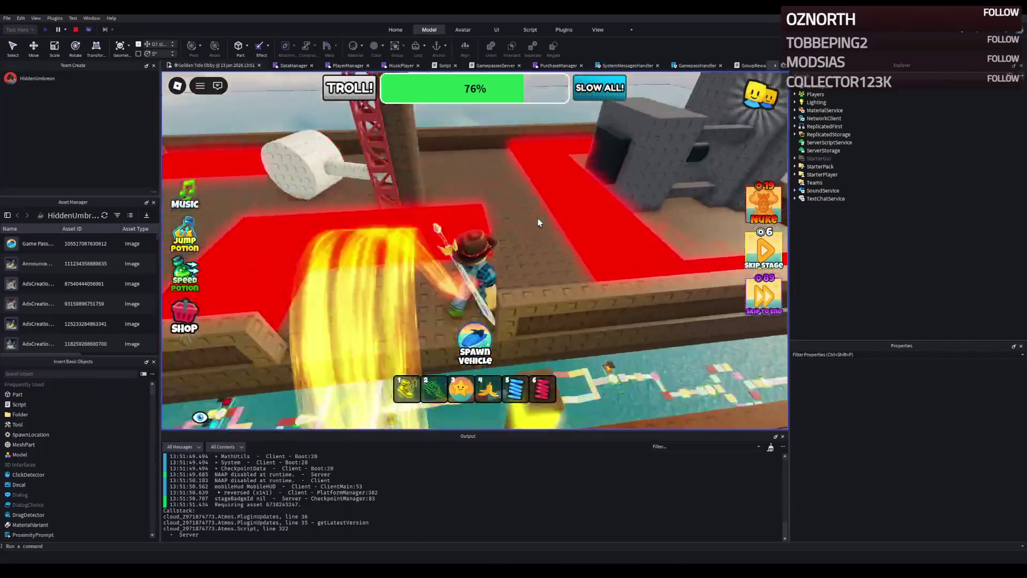
pyautogui.press('w')
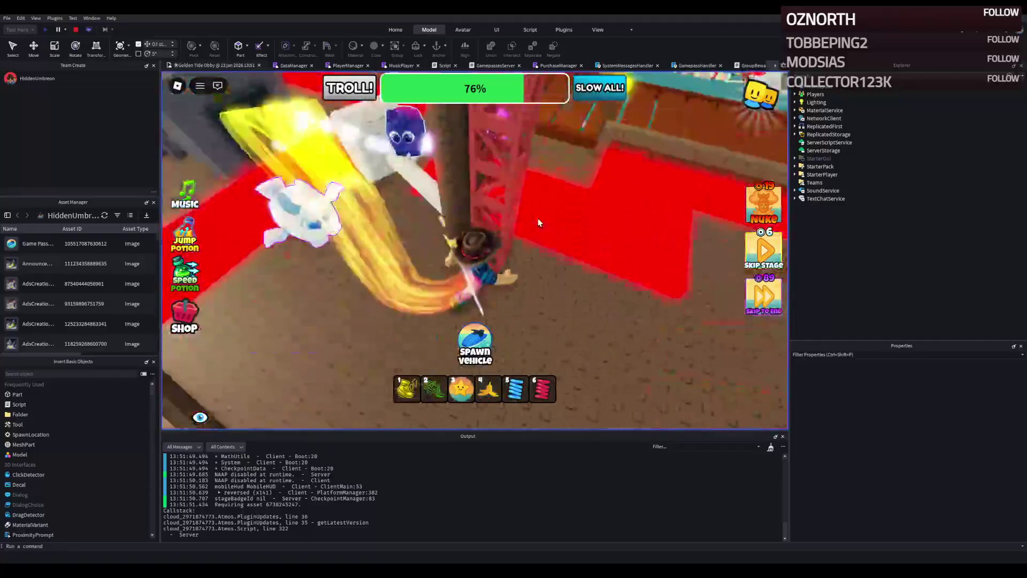
pyautogui.press('w')
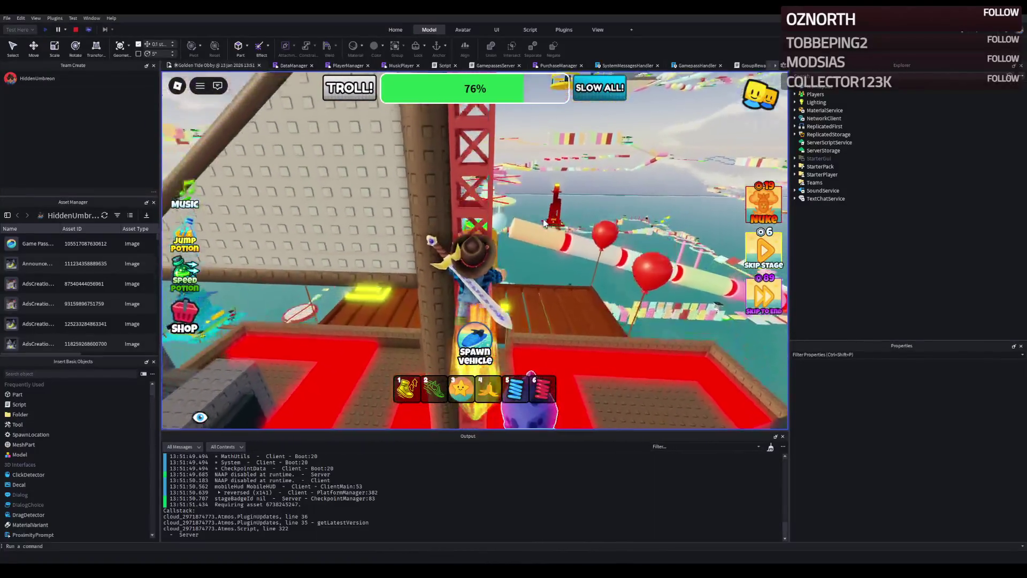
# - Continue from the tower across the brown stepping platforms toward the ship
pyautogui.press('w')
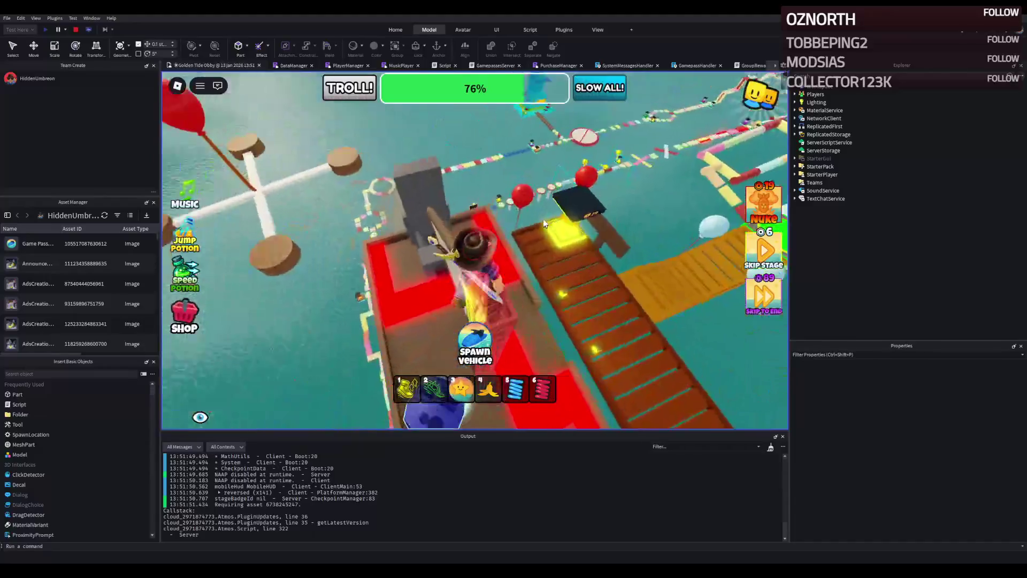
pyautogui.press('w')
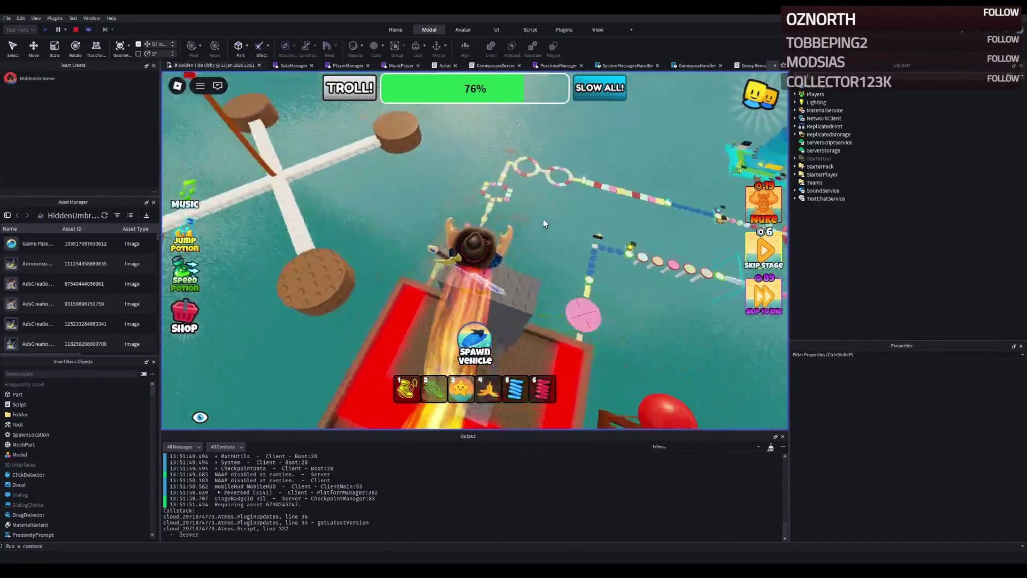
pyautogui.press('w')
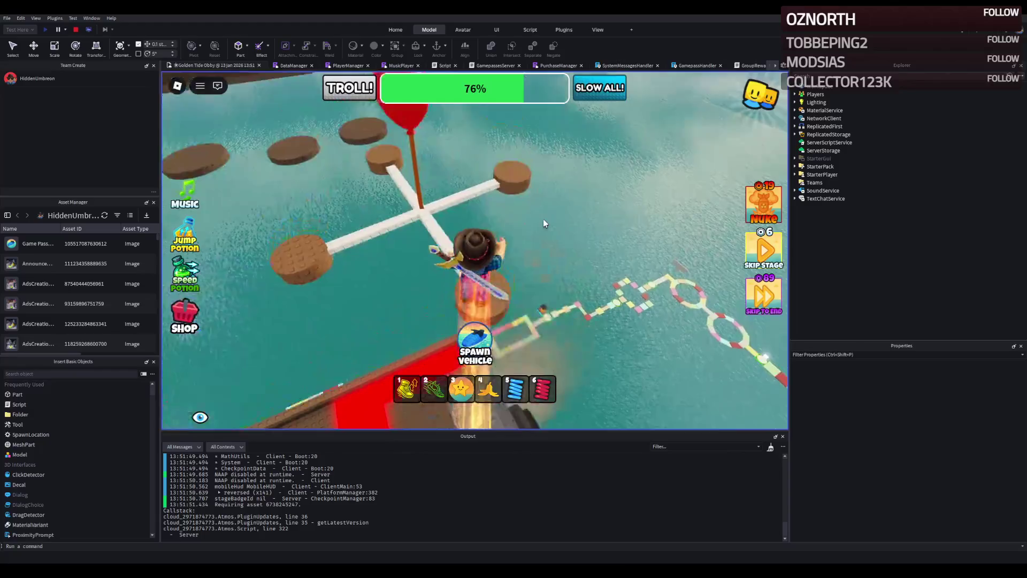
pyautogui.press('w')
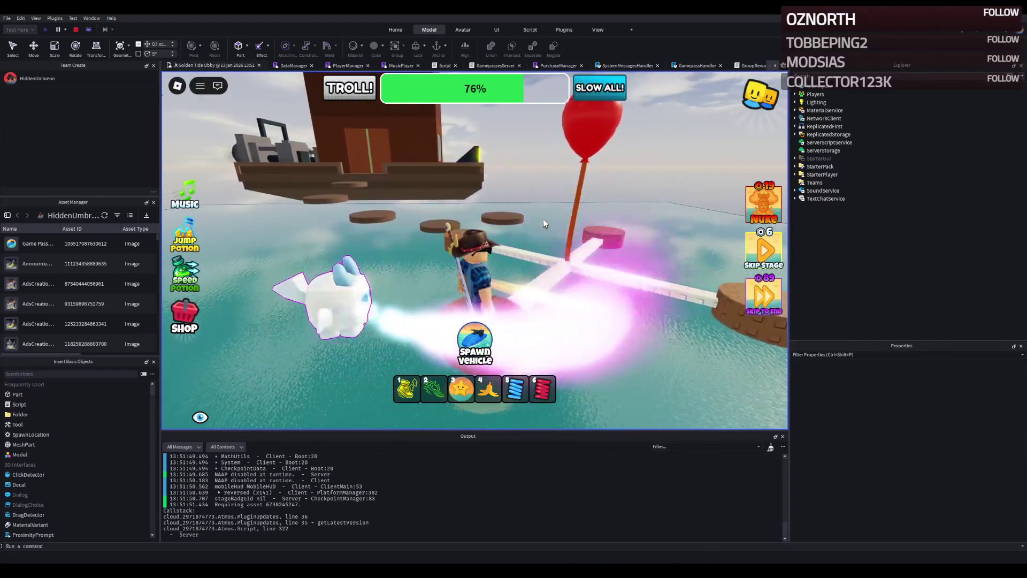
pyautogui.press('w')
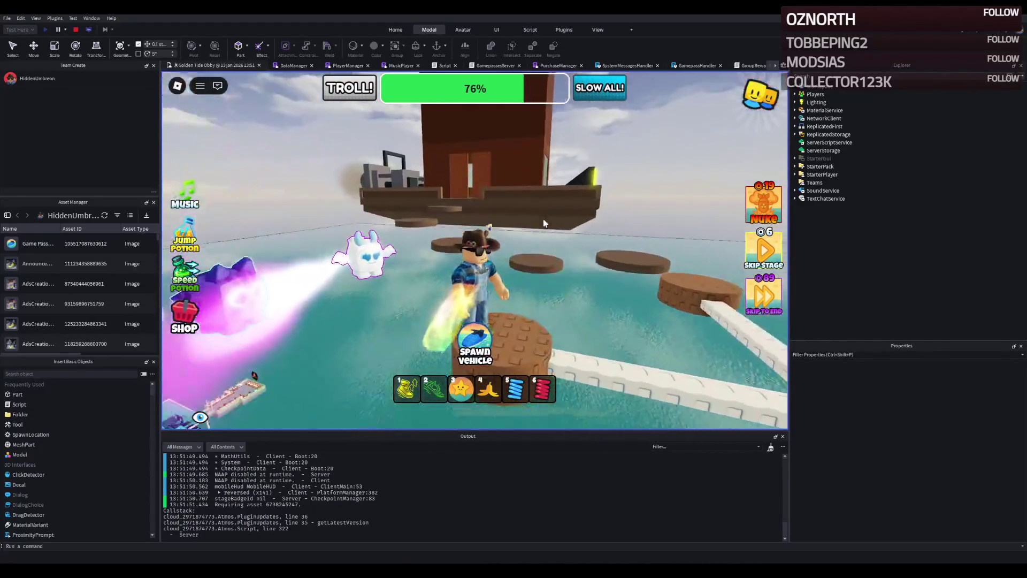
pyautogui.press('w')
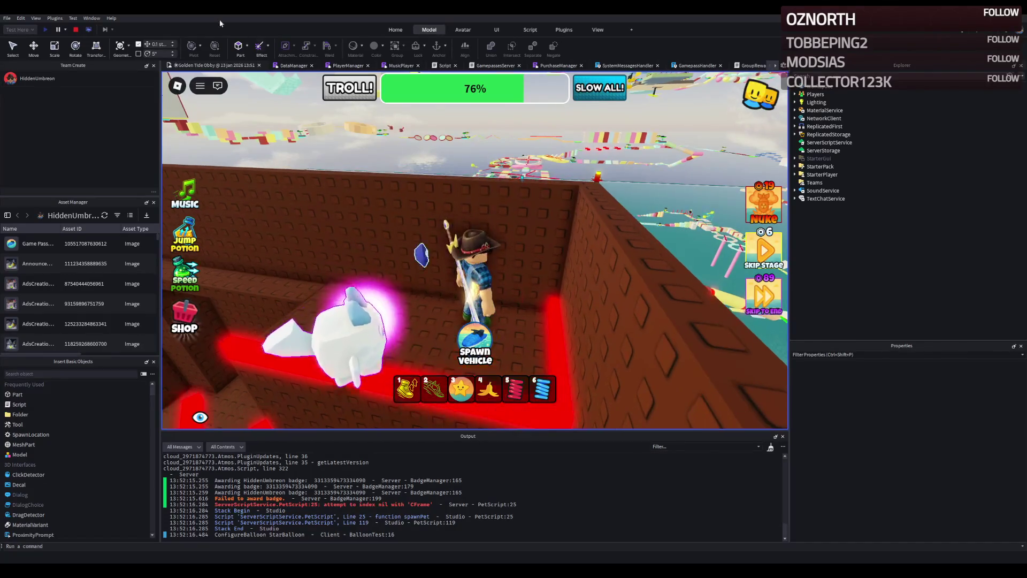
# - Stop the playtest and orbit the view to see the dock from the other side
pyautogui.click(76, 30)
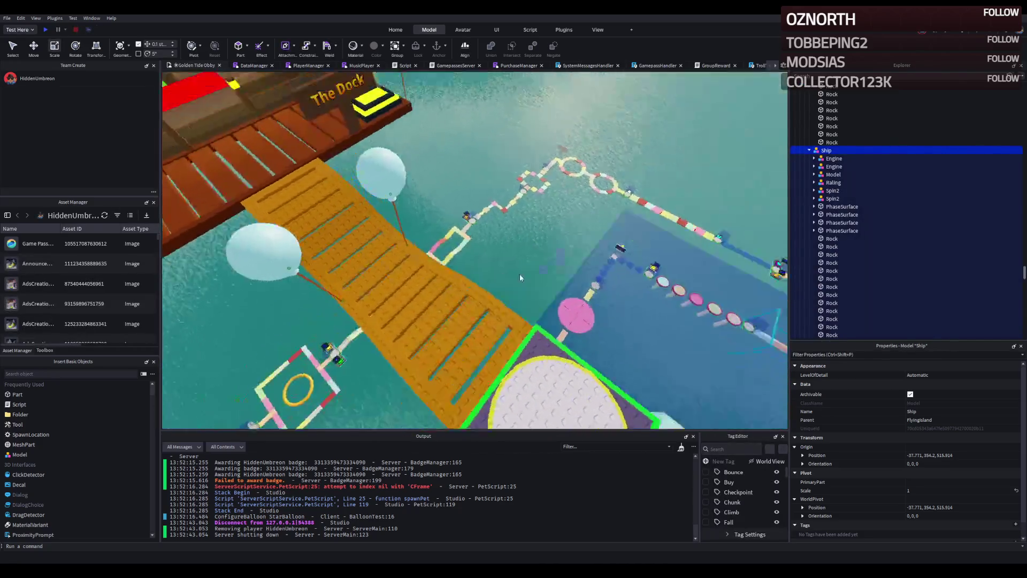
pyautogui.moveTo(519, 276); pyautogui.dragTo(492, 251)
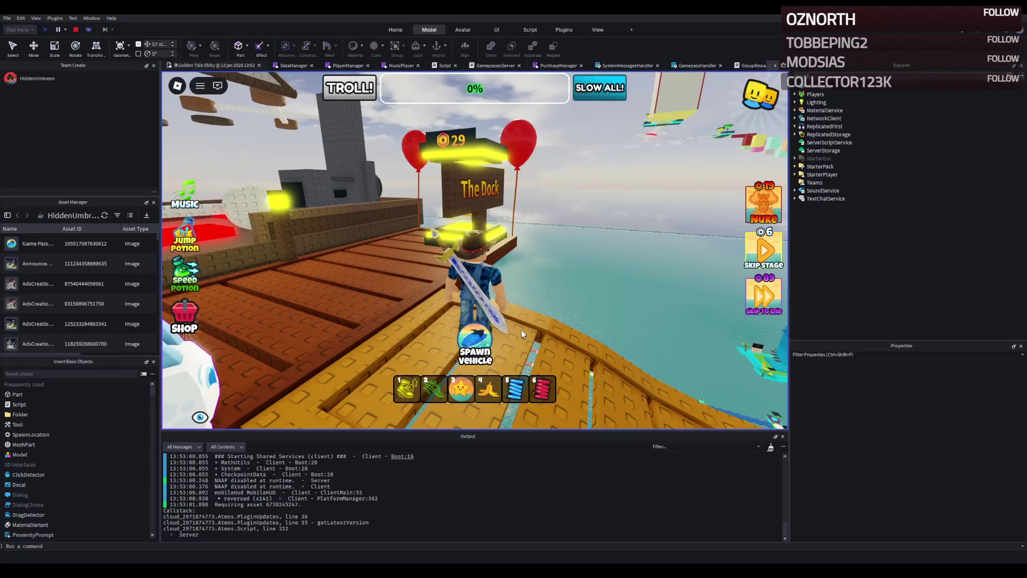
# - Swing the camera toward The Dock sign, then stop the second playtest
pyautogui.moveTo(521, 333); pyautogui.dragTo(457, 217)
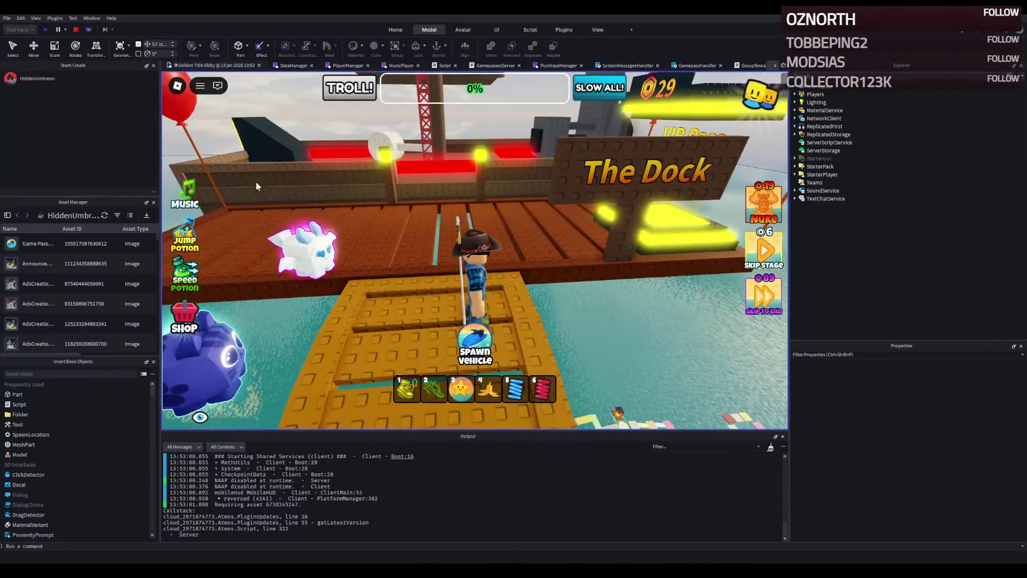
pyautogui.click(77, 29)
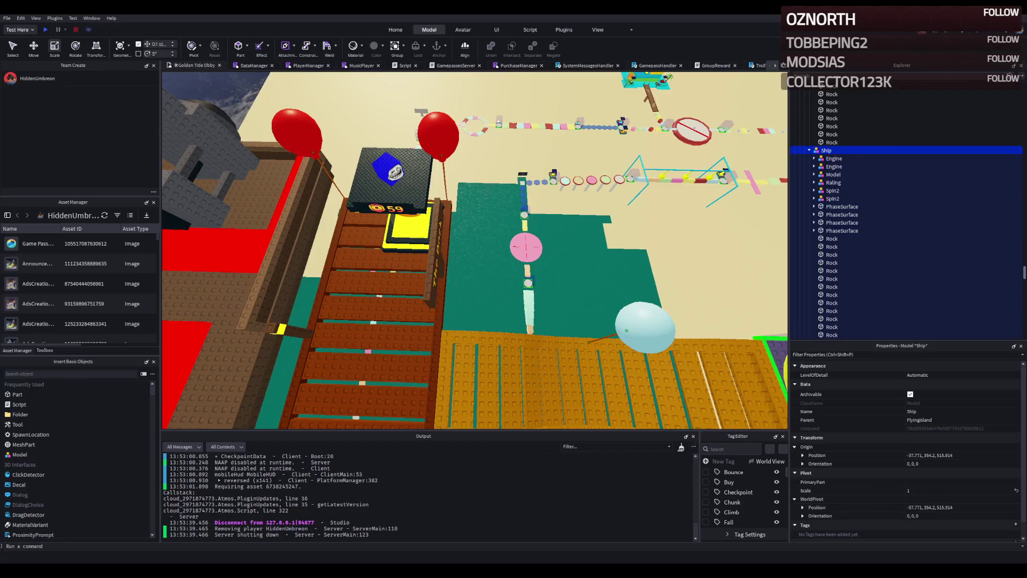
# - Select a brown Rock block in the hull and orbit the view toward the hull wall
pyautogui.click(438, 107)
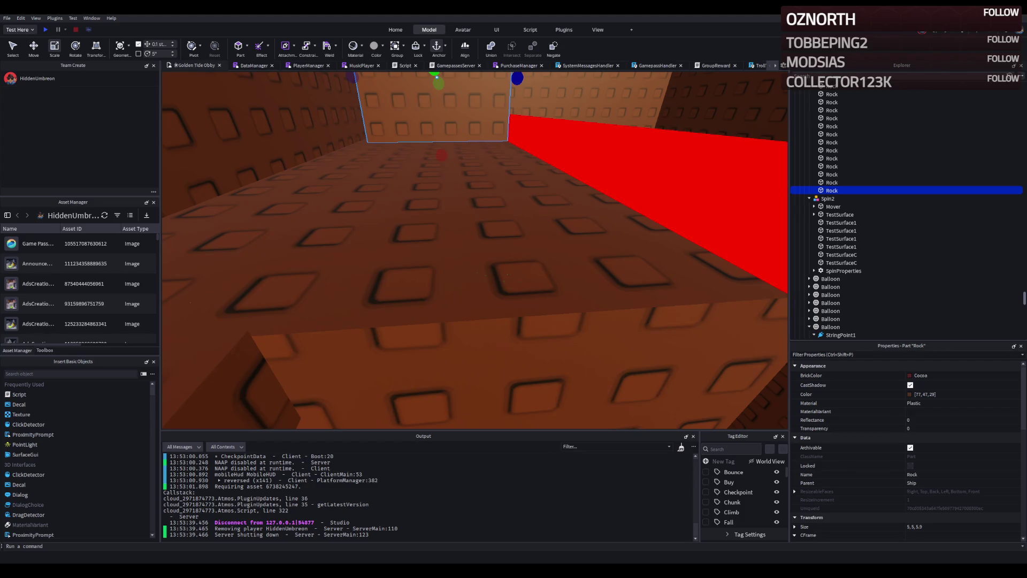
pyautogui.moveTo(441, 272)
pyautogui.mouseDown()
pyautogui.moveTo(475, 275)
pyautogui.moveTo(495, 255)
pyautogui.mouseUp()
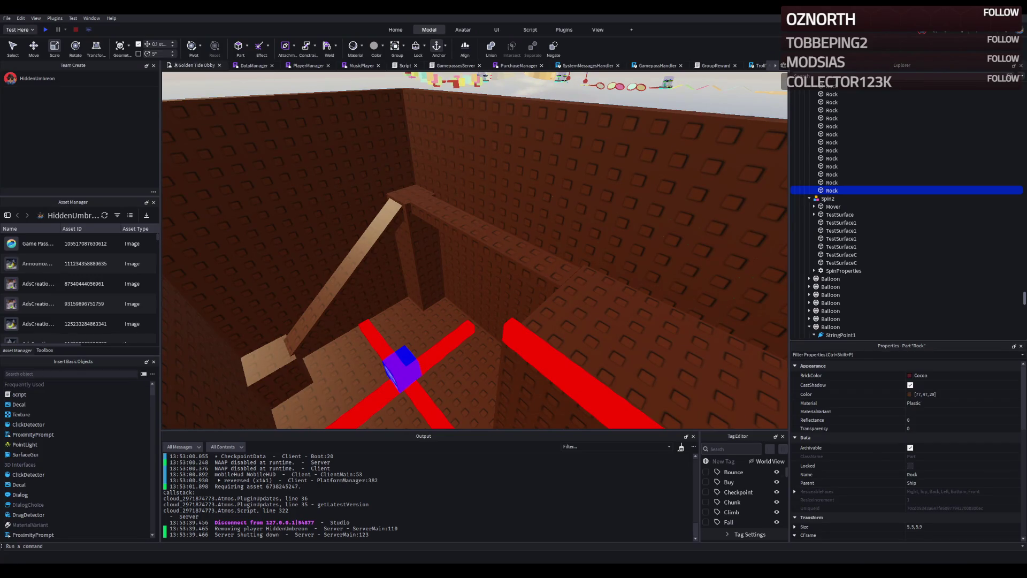
pyautogui.moveTo(333, 260)
pyautogui.mouseDown()
pyautogui.moveTo(353, 257)
pyautogui.moveTo(437, 182)
pyautogui.mouseUp()
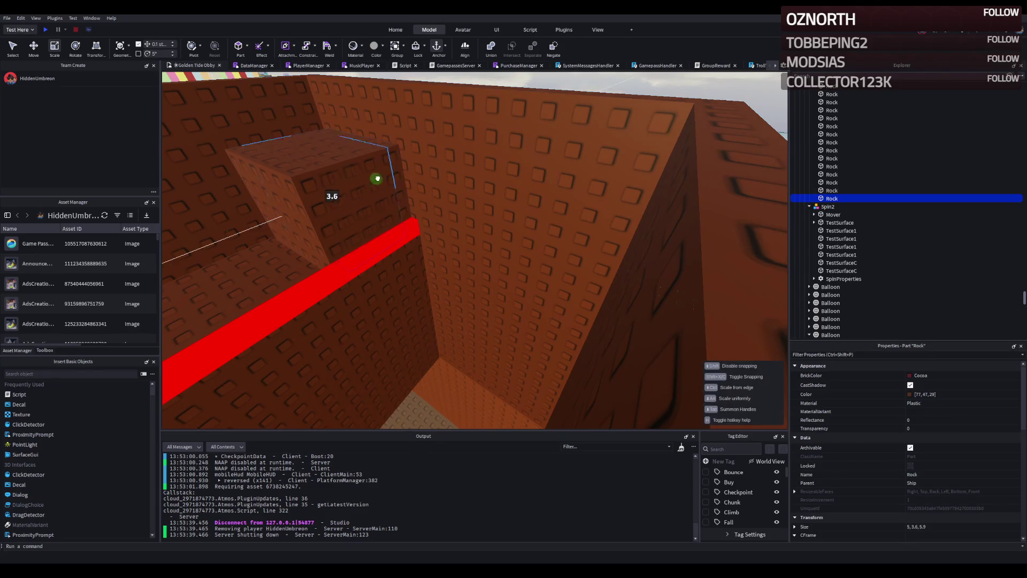
# - Lower the Rock block's height to about 2 and narrow it into a 1-stud strip
pyautogui.moveTo(373, 181)
pyautogui.mouseDown()
pyautogui.moveTo(370, 170)
pyautogui.moveTo(465, 177)
pyautogui.moveTo(432, 164)
pyautogui.mouseUp()
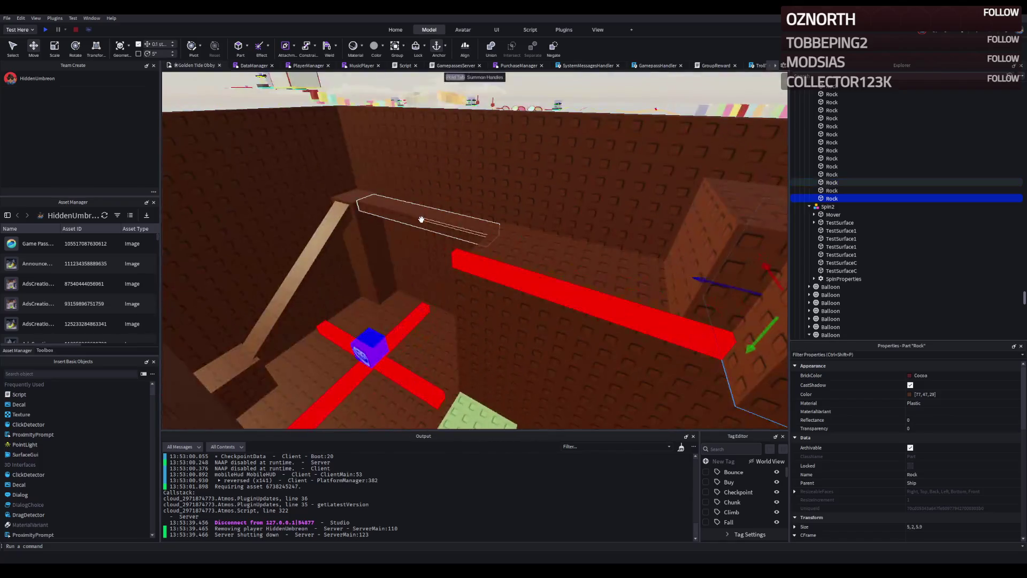
pyautogui.click(417, 220)
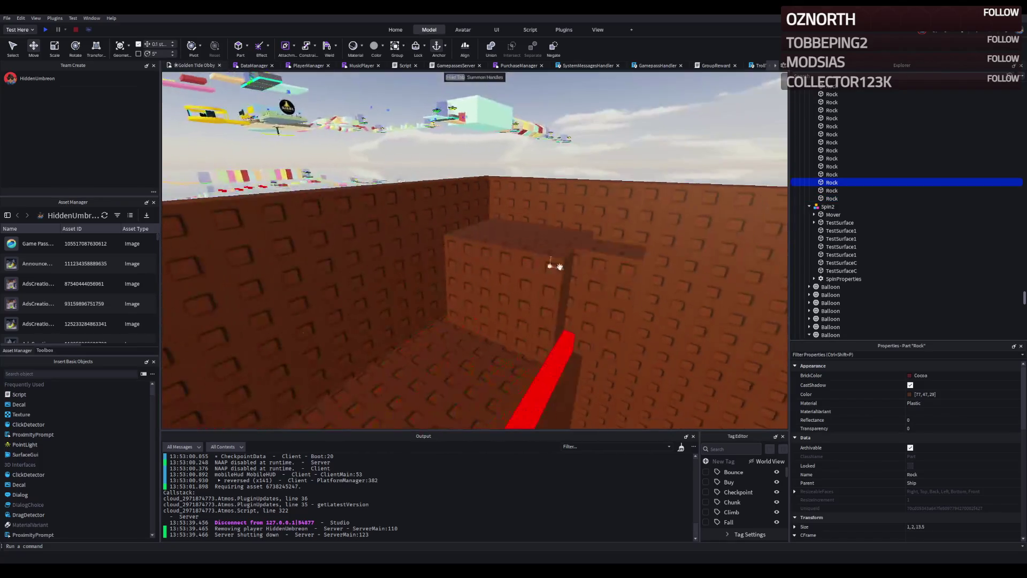
pyautogui.click(551, 267)
pyautogui.hotkey('ctrl', '3')
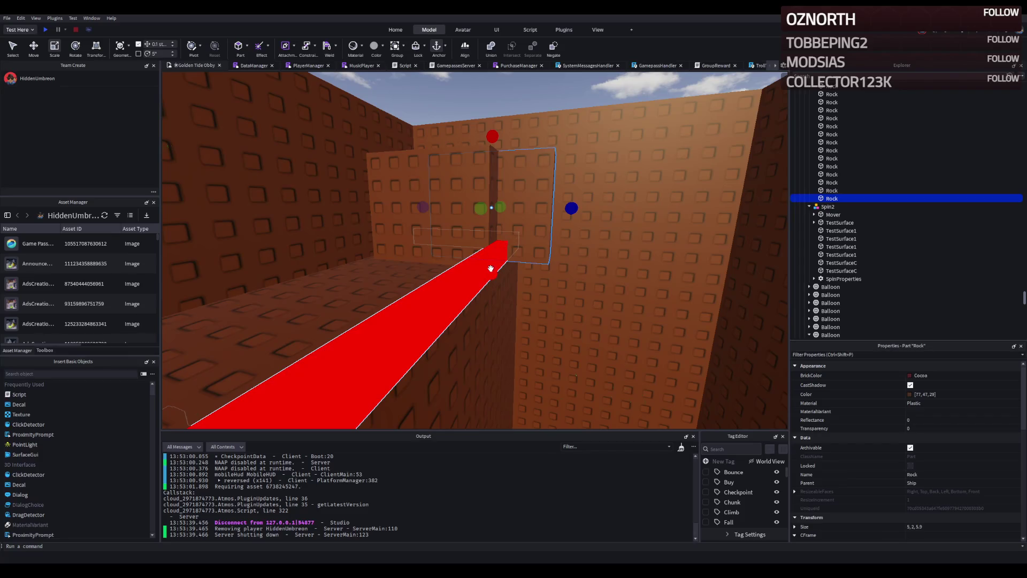
pyautogui.moveTo(490, 268); pyautogui.dragTo(497, 224)
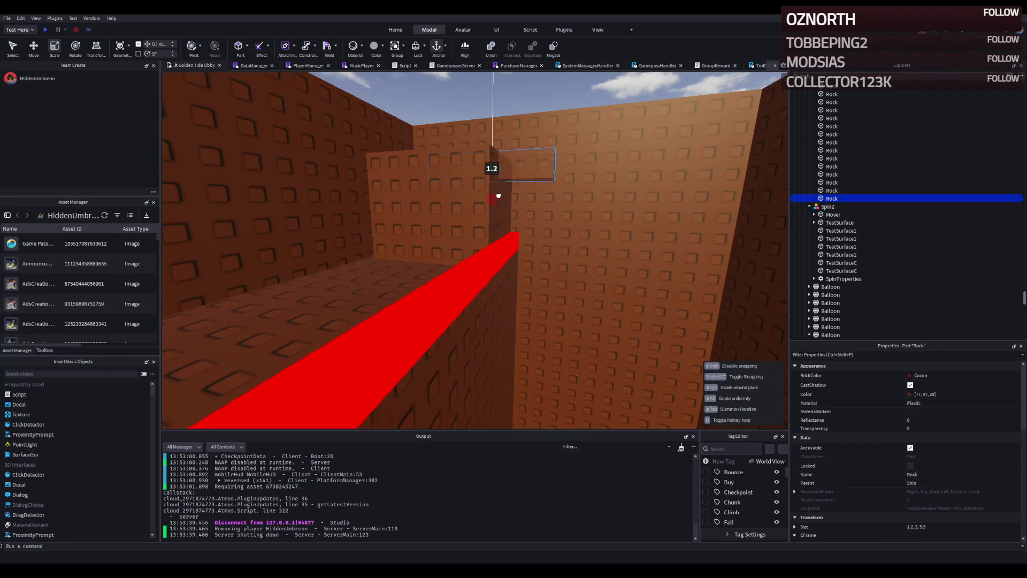
pyautogui.moveTo(501, 193); pyautogui.dragTo(500, 193)
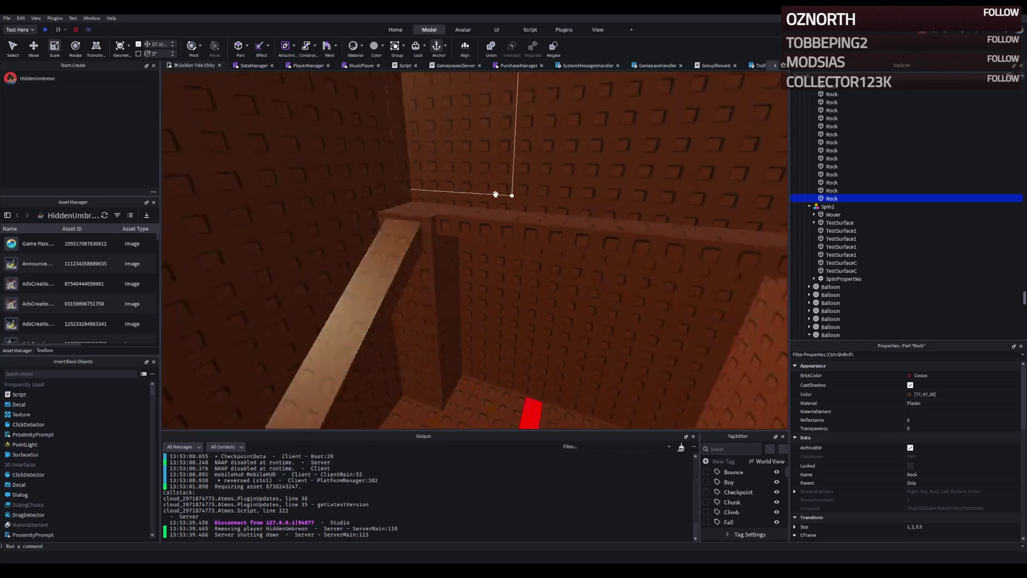
pyautogui.scroll(5, 495, 194)
# - Slide the strip to the hull wall and lengthen it to about 10.7 studs
pyautogui.hotkey('ctrl', '2')
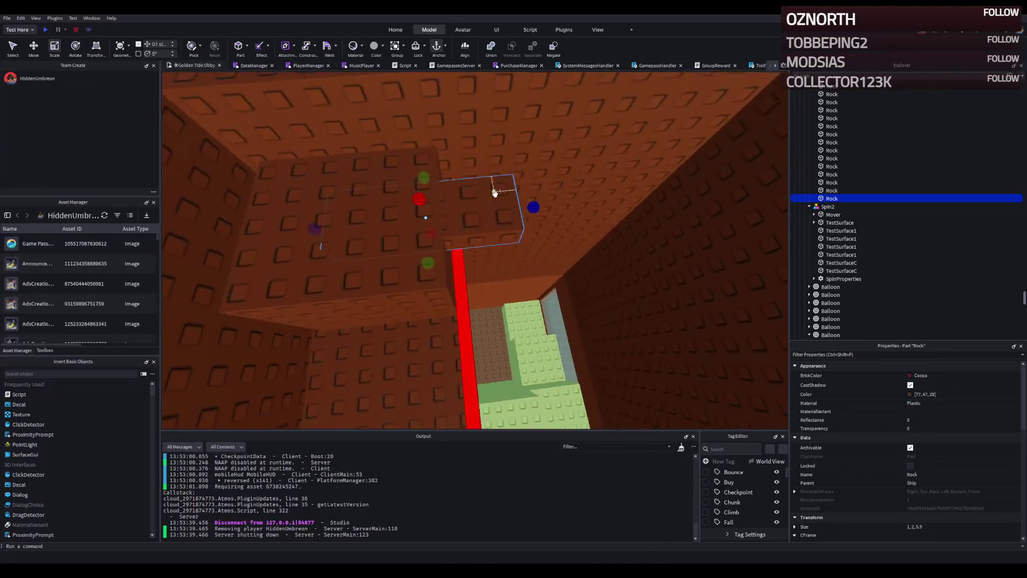
pyautogui.moveTo(482, 208)
pyautogui.mouseDown()
pyautogui.moveTo(556, 211)
pyautogui.moveTo(588, 191)
pyautogui.mouseUp()
pyautogui.hotkey('ctrl', '3')
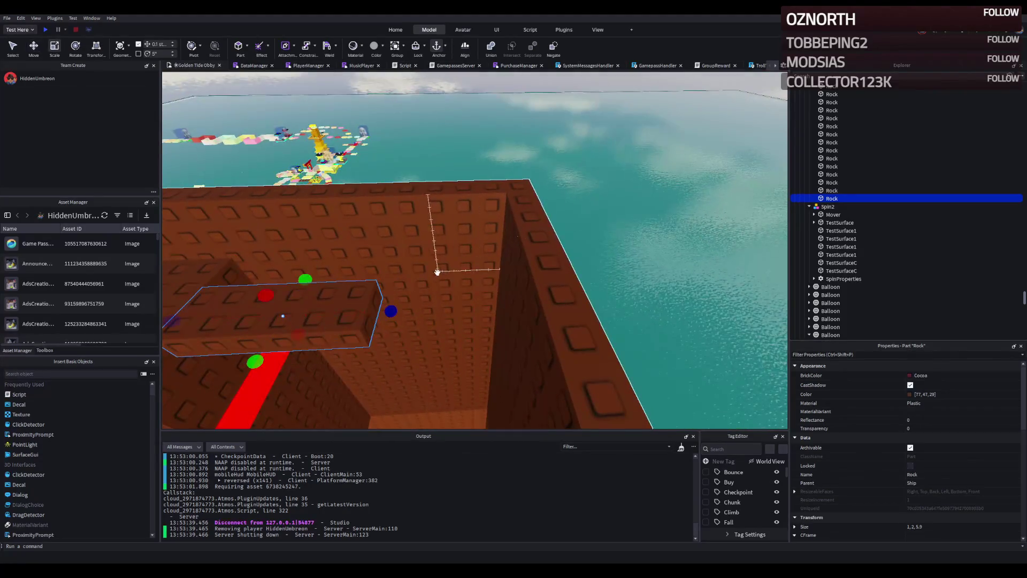
pyautogui.moveTo(476, 274); pyautogui.dragTo(477, 270)
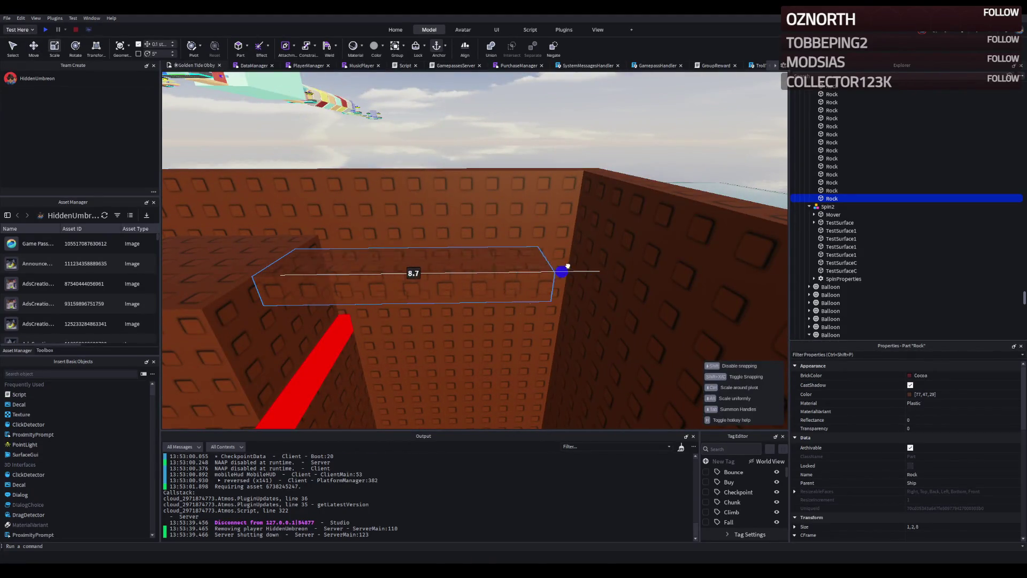
pyautogui.moveTo(588, 267); pyautogui.dragTo(617, 268)
pyautogui.press('a')
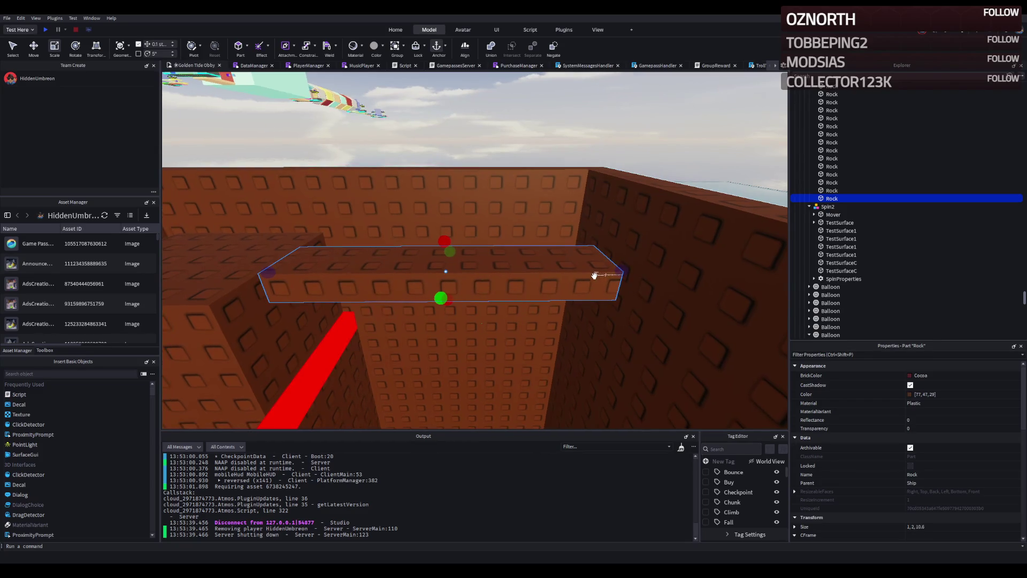
pyautogui.press('w')
pyautogui.press('e')
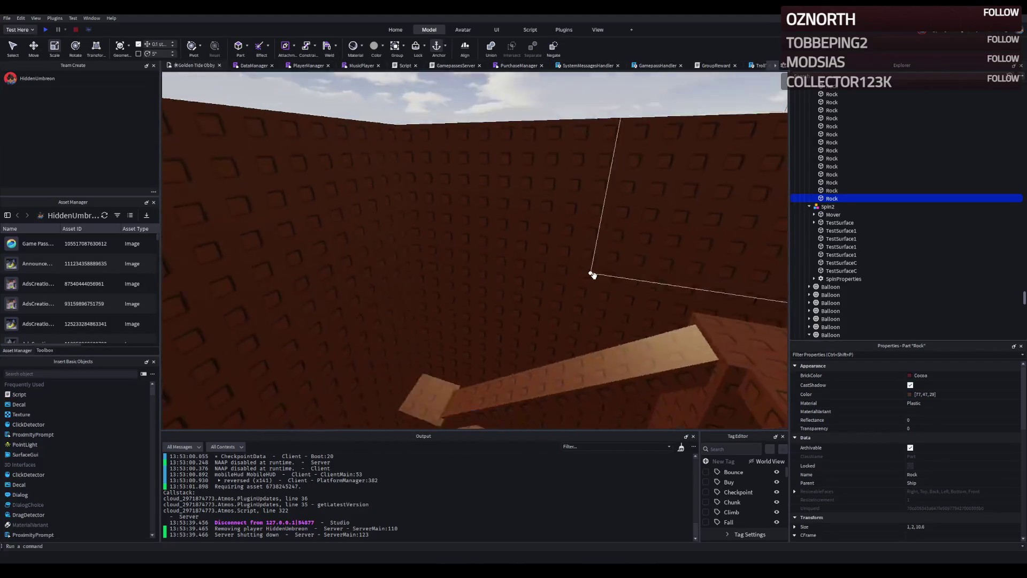
pyautogui.press('f')
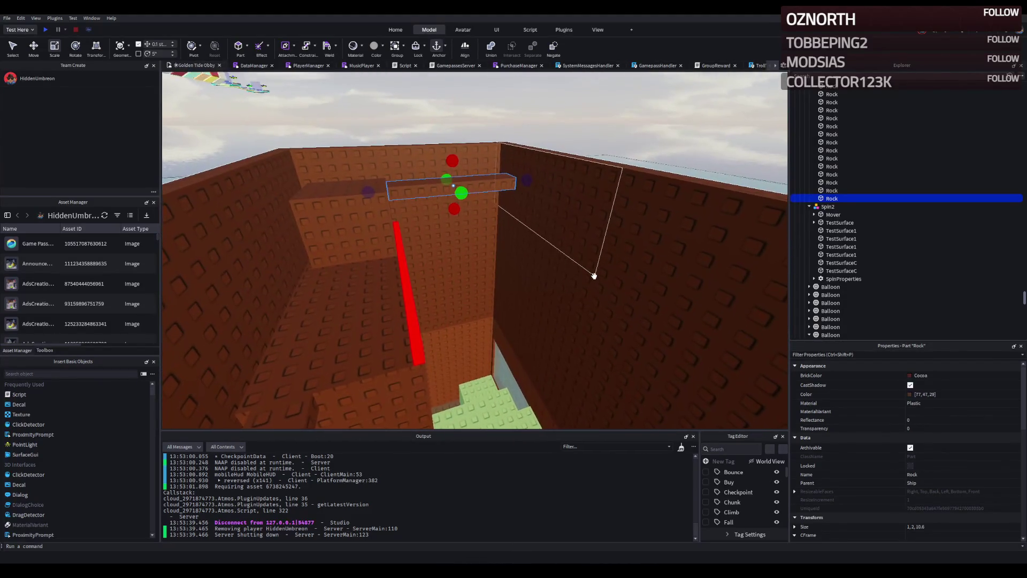
# - Resize the small brown cube and place it on top of the hull wall
pyautogui.press('w')
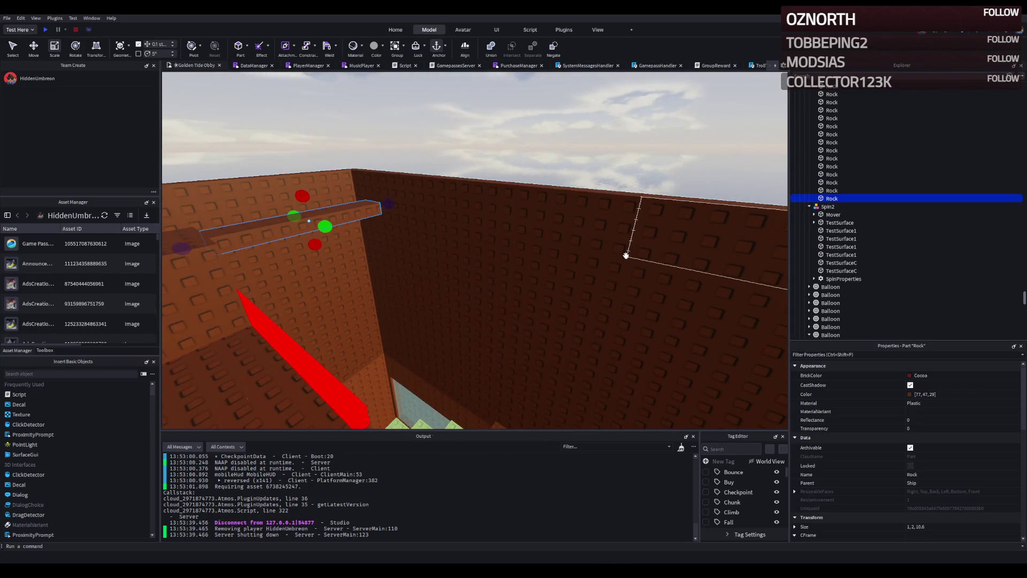
pyautogui.press('w')
pyautogui.click(562, 217)
pyautogui.moveTo(572, 209); pyautogui.dragTo(568, 221)
pyautogui.hotkey('ctrl', '2')
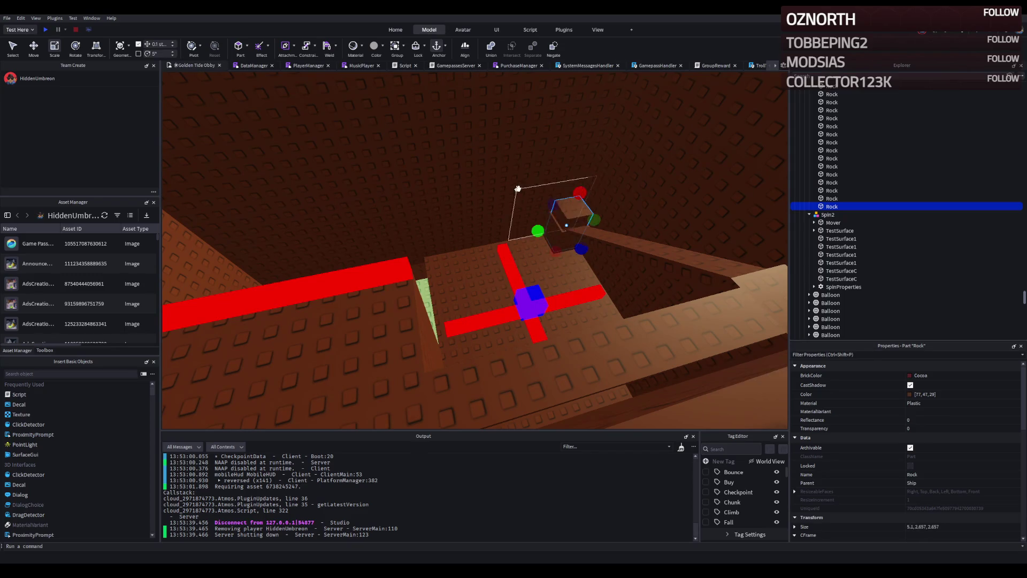
pyautogui.click(561, 217)
pyautogui.scroll(-10, 562, 219)
pyautogui.scroll(10, 561, 219)
pyautogui.moveTo(554, 229)
pyautogui.mouseDown()
pyautogui.moveTo(509, 206)
pyautogui.moveTo(488, 211)
pyautogui.moveTo(504, 209)
pyautogui.moveTo(487, 199)
pyautogui.mouseUp()
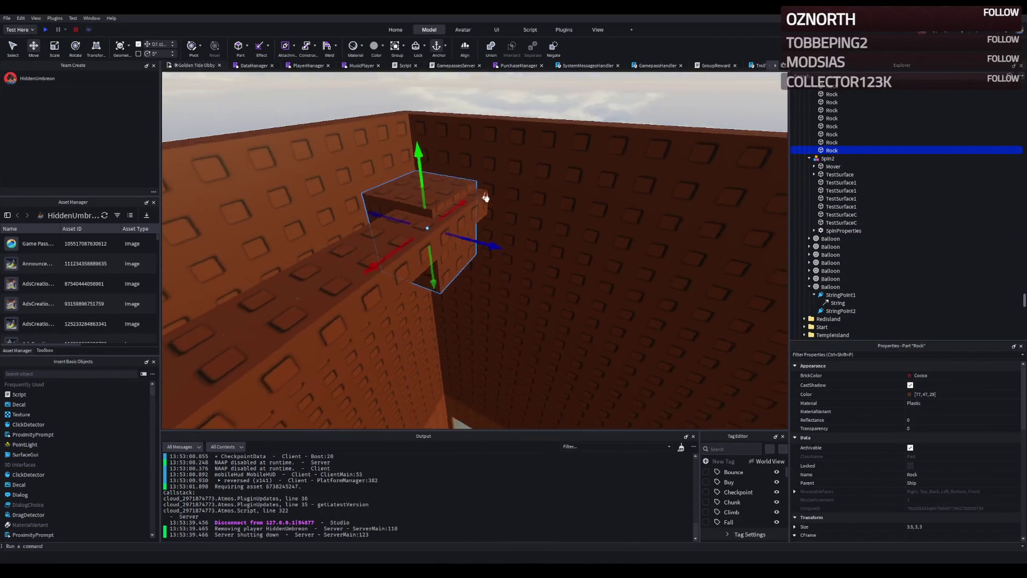
# - Reselect the small cube and orbit to an overhead view of the hull
pyautogui.rightClick(487, 199)
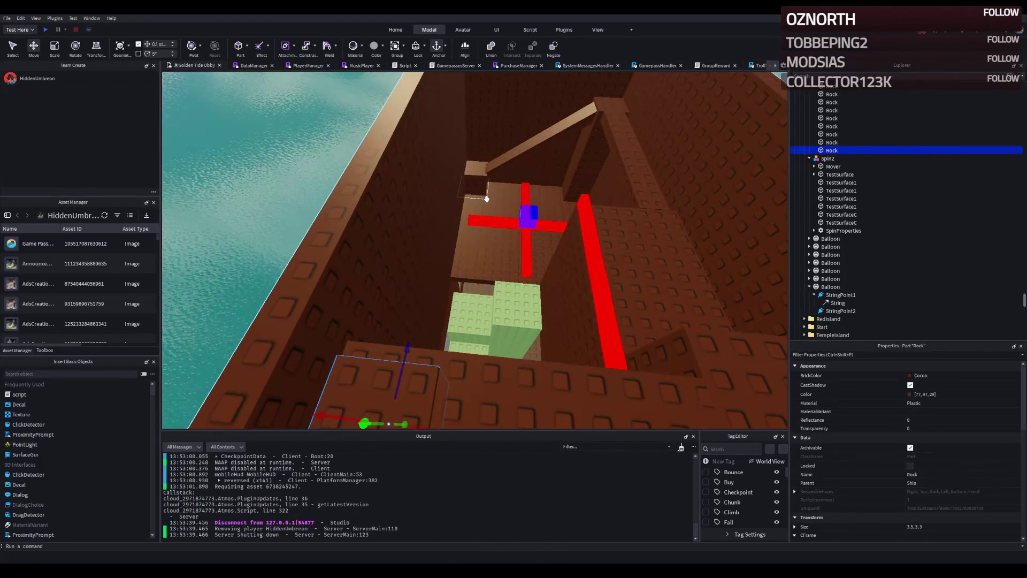
pyautogui.click(513, 155)
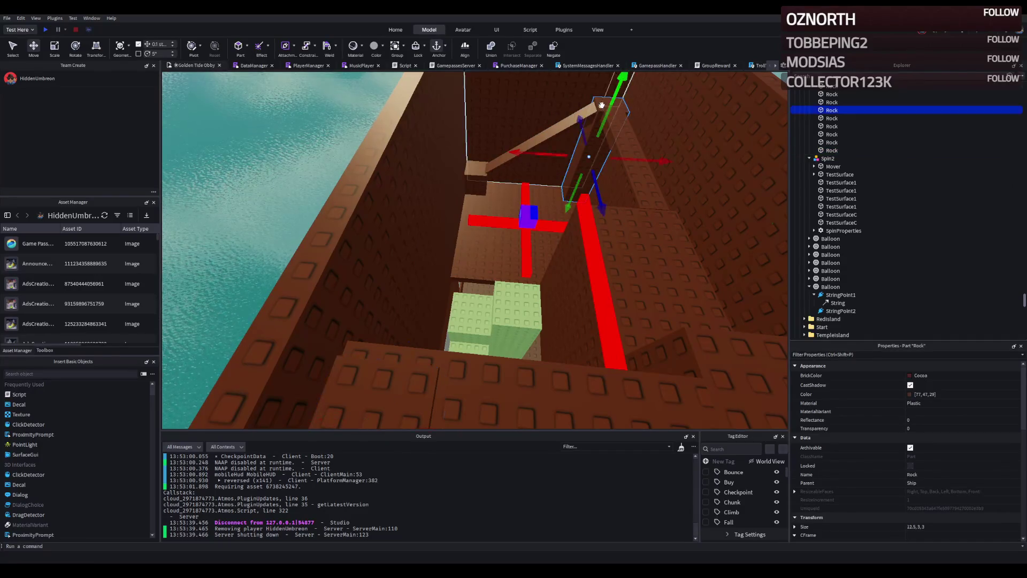
pyautogui.rightClick(513, 154)
pyautogui.click(403, 261)
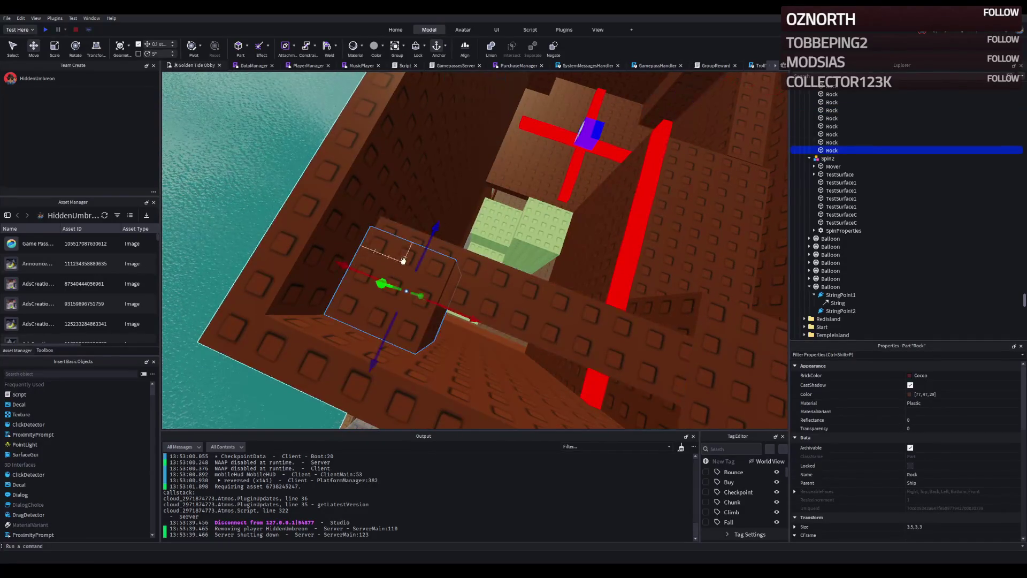
pyautogui.rightClick(403, 261)
pyautogui.rightClick(402, 261)
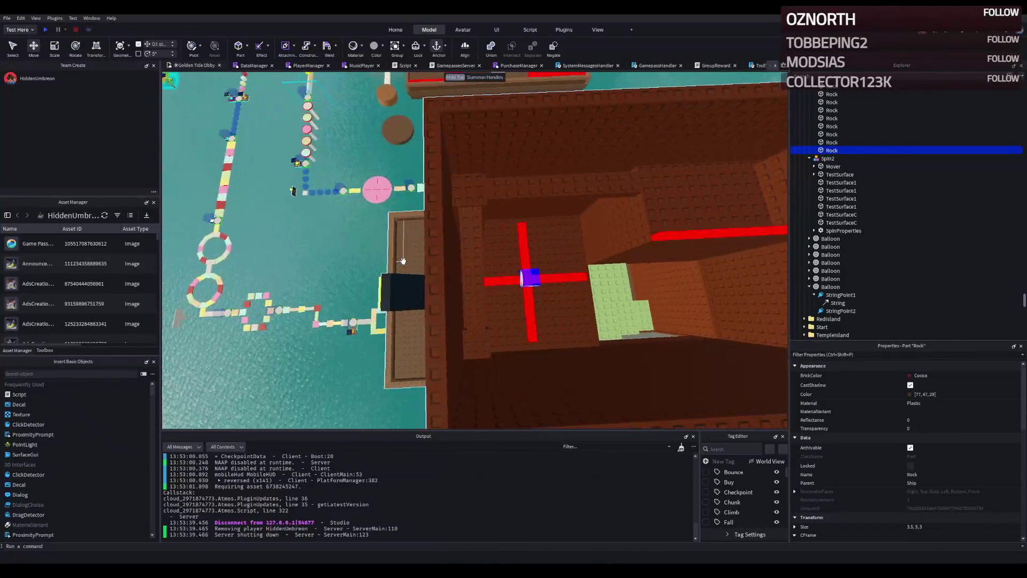
pyautogui.press('d')
# - Nudge the cube along the wall and lower it onto the wall top
pyautogui.moveTo(525, 341); pyautogui.dragTo(508, 347)
pyautogui.rightClick(503, 342)
pyautogui.scroll(3, 498, 340)
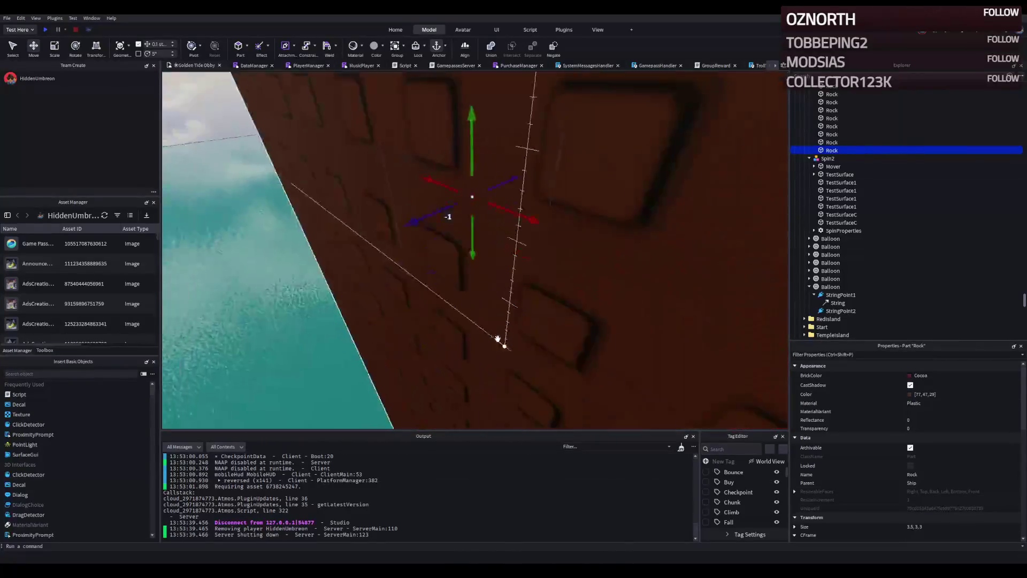
pyautogui.scroll(-5, 497, 339)
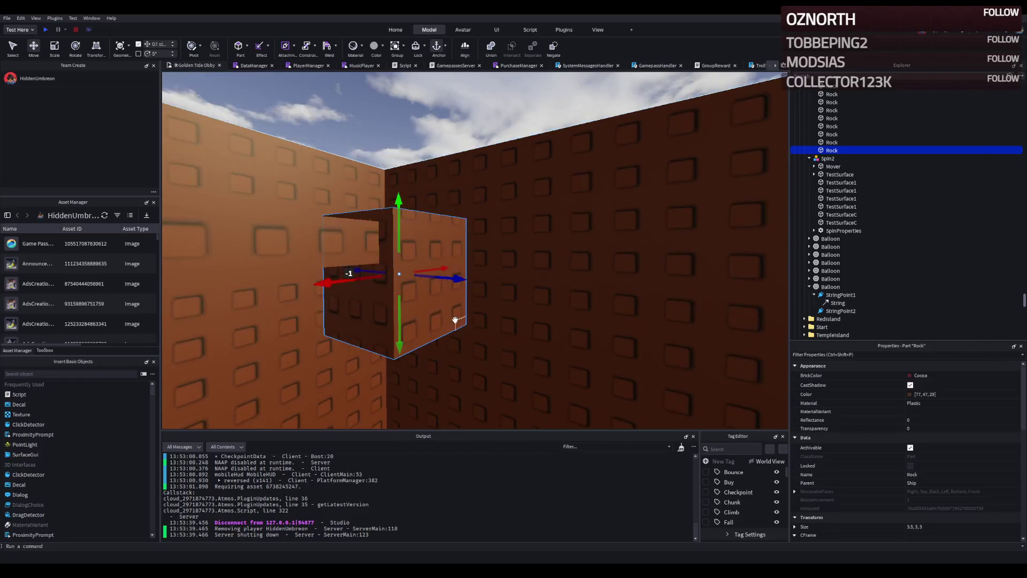
pyautogui.moveTo(391, 322); pyautogui.dragTo(396, 331)
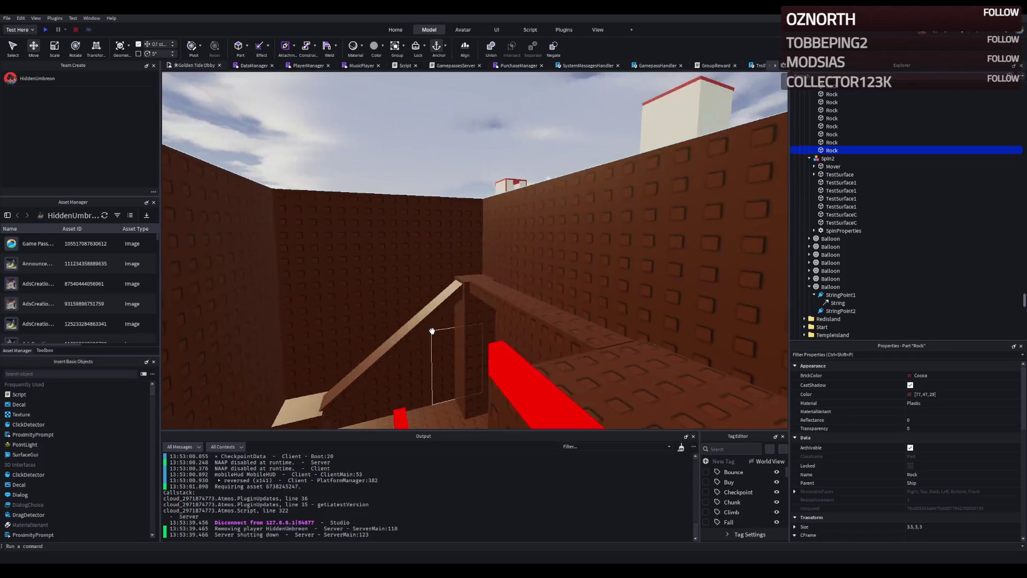
pyautogui.press('f')
pyautogui.click(426, 306)
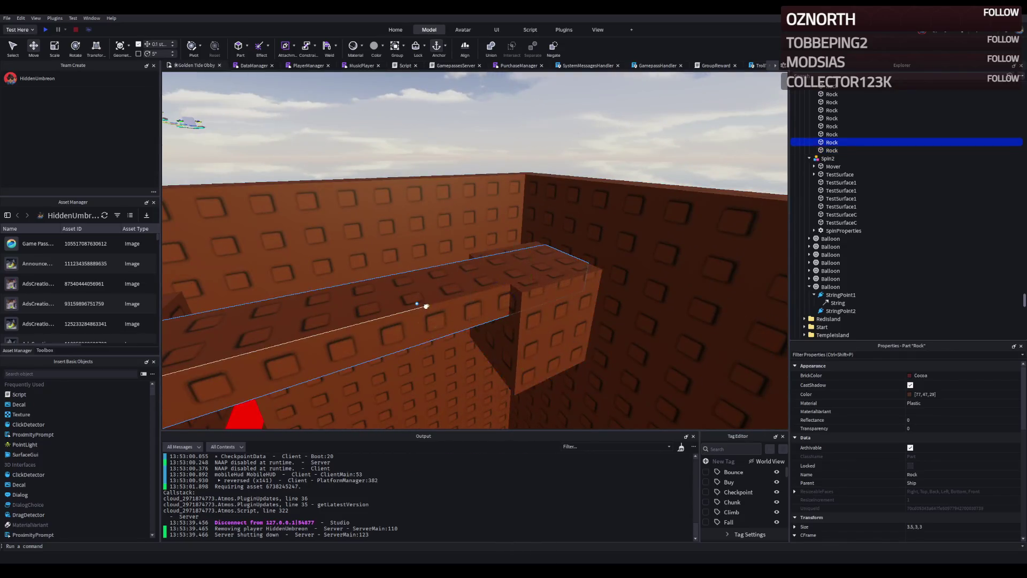
# - Shorten the rim beam to about 9.1 studs
pyautogui.moveTo(573, 261); pyautogui.dragTo(544, 276)
pyautogui.scroll(-5, 543, 272)
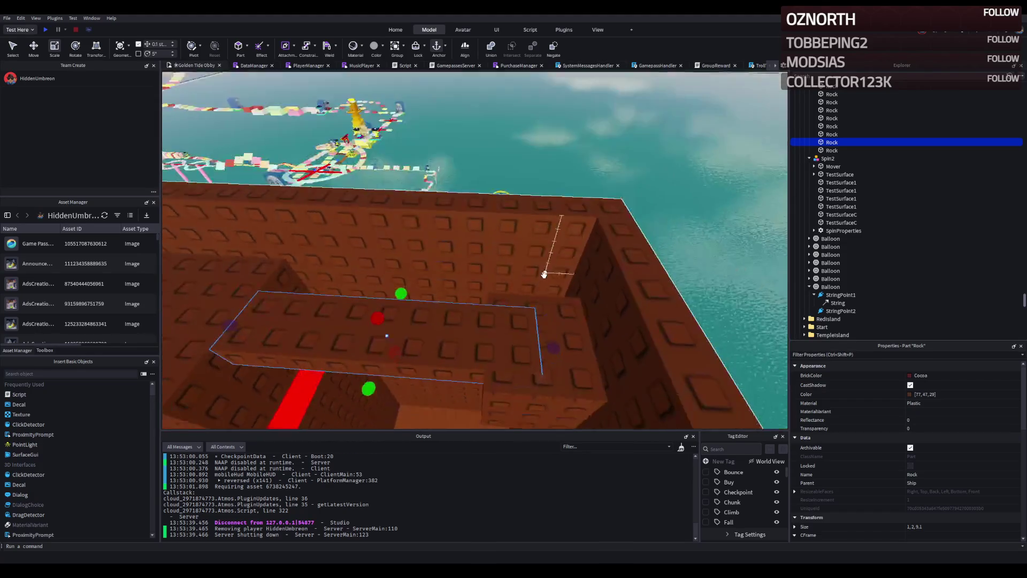
pyautogui.scroll(8, 576, 289)
pyautogui.press('e')
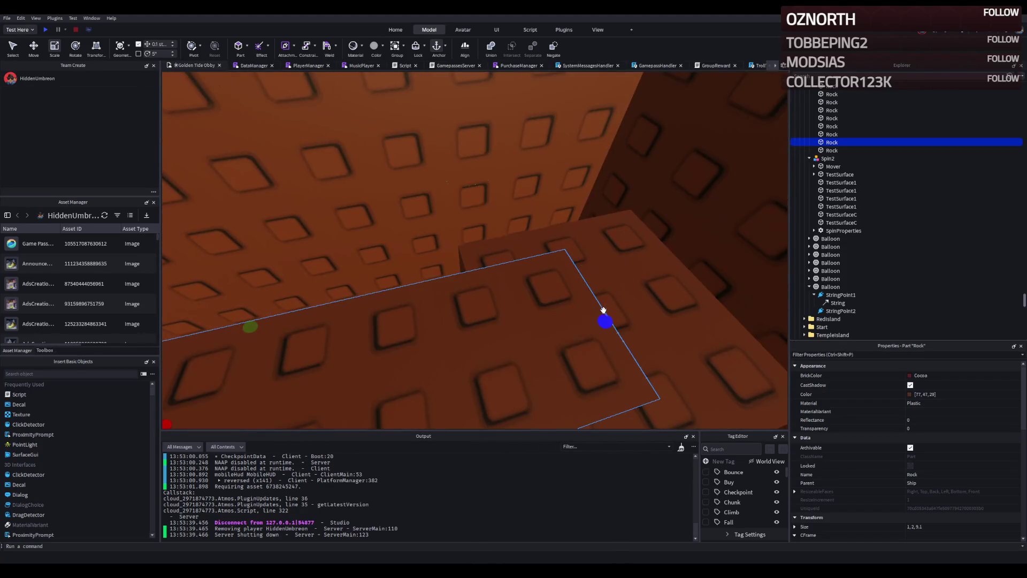
pyautogui.scroll(-5, 603, 311)
pyautogui.scroll(5, 603, 310)
pyautogui.moveTo(604, 320)
pyautogui.mouseDown()
pyautogui.moveTo(491, 339)
pyautogui.moveTo(514, 327)
pyautogui.mouseUp()
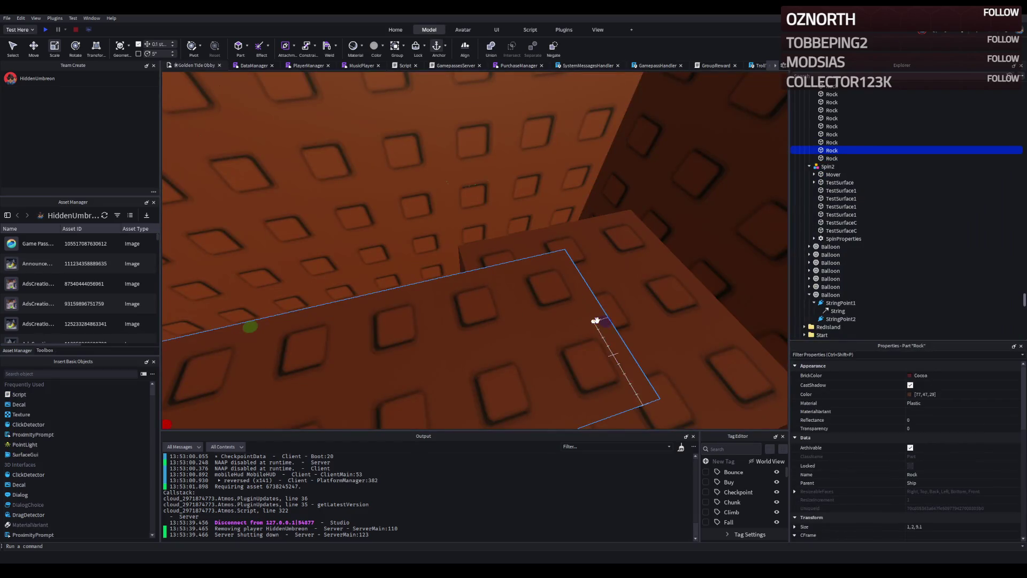
# - Select the next Rock block and shrink it to about half width
pyautogui.click(546, 284)
pyautogui.moveTo(545, 284)
pyautogui.mouseDown()
pyautogui.moveTo(545, 241)
pyautogui.moveTo(522, 253)
pyautogui.mouseUp()
pyautogui.moveTo(378, 326)
pyautogui.mouseDown()
pyautogui.moveTo(394, 267)
pyautogui.moveTo(397, 275)
pyautogui.mouseUp()
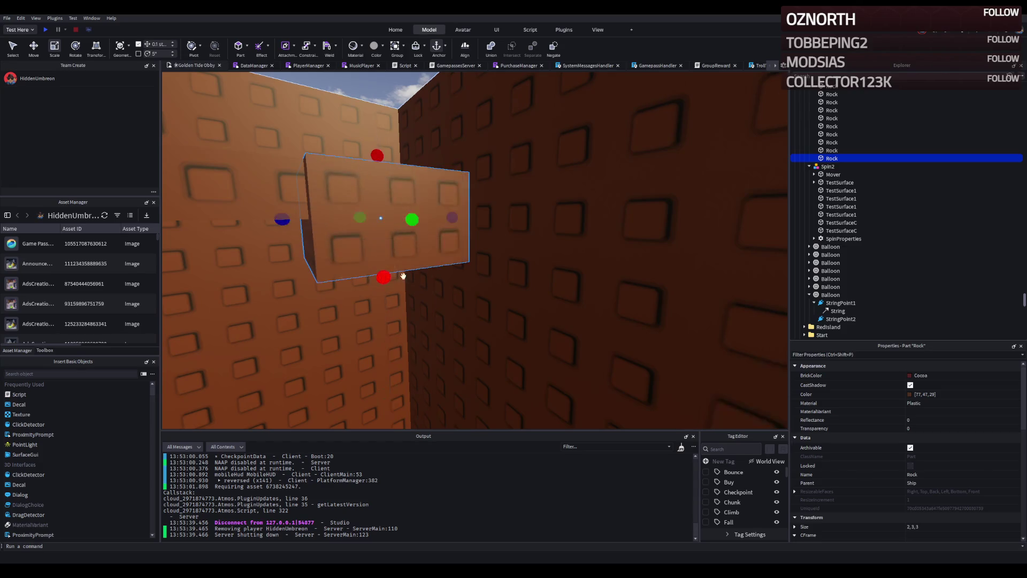
pyautogui.press('s')
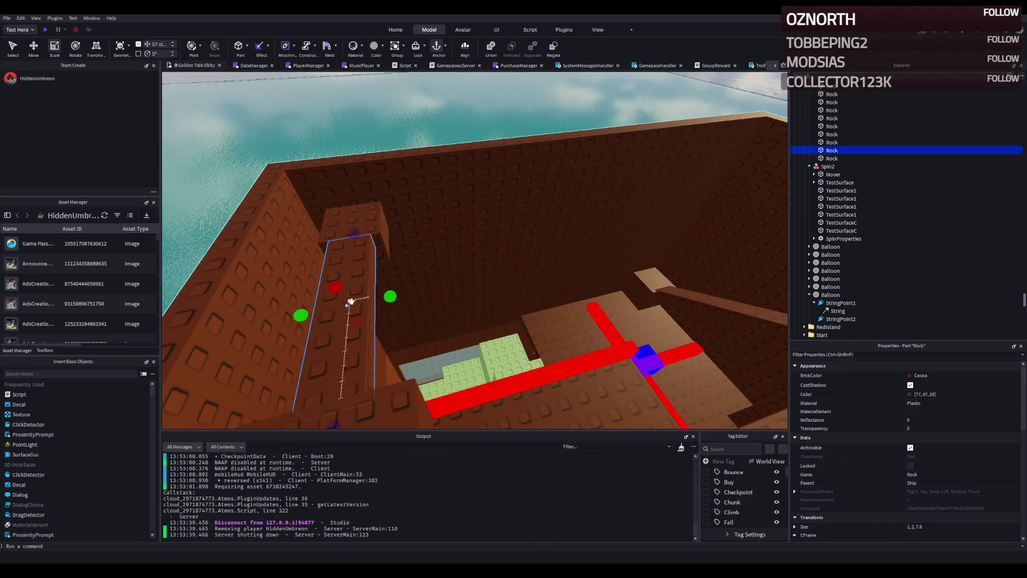
# - Duplicate the beam and slide the copy toward the far wall, undoing a trial tilt
pyautogui.hotkey('ctrl', 'v')
pyautogui.hotkey('ctrl', '2')
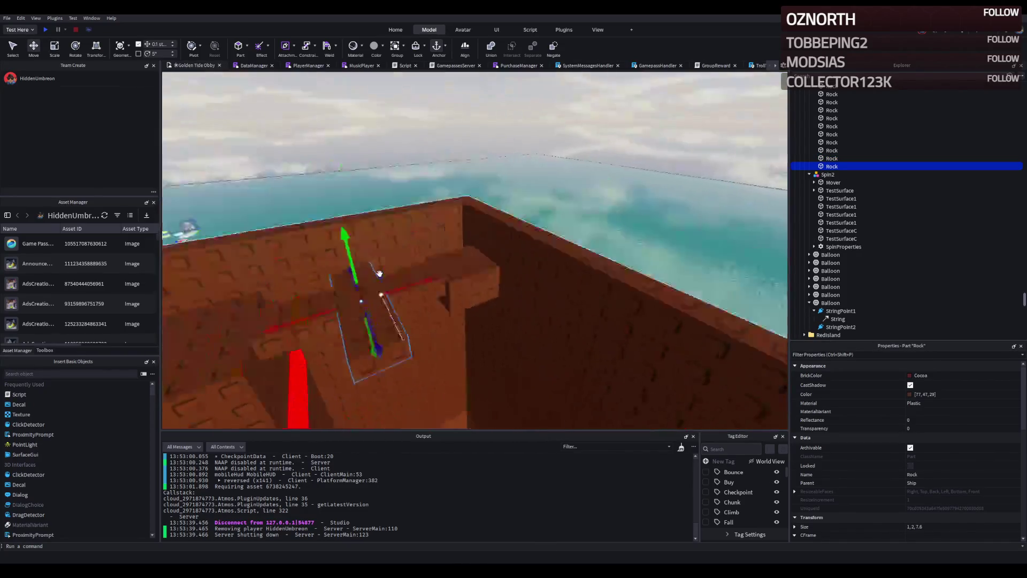
pyautogui.moveTo(383, 301)
pyautogui.mouseDown()
pyautogui.moveTo(477, 276)
pyautogui.moveTo(447, 253)
pyautogui.moveTo(445, 267)
pyautogui.mouseUp()
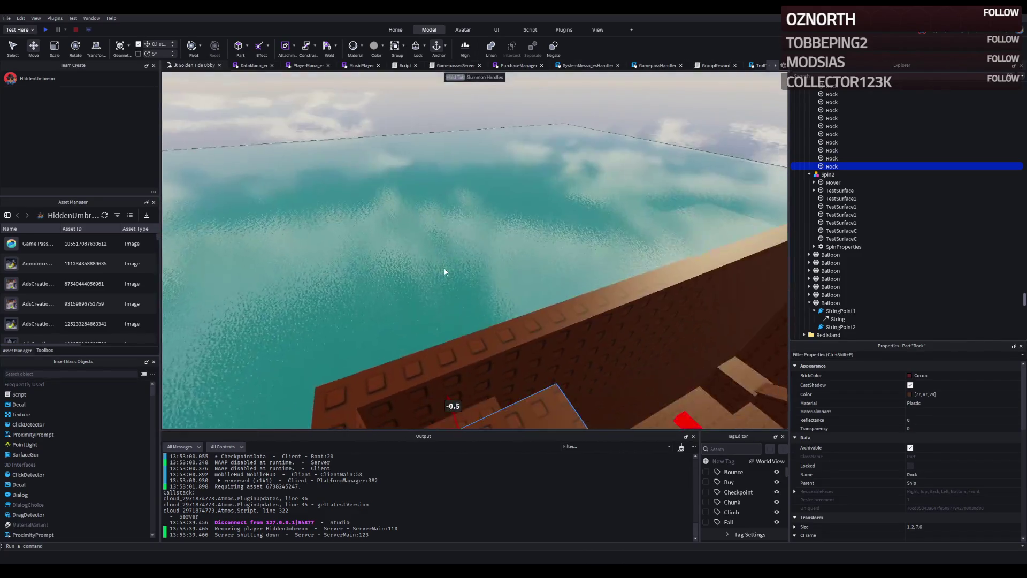
pyautogui.hotkey('ctrl', '4')
pyautogui.moveTo(440, 247)
pyautogui.mouseDown()
pyautogui.moveTo(427, 235)
pyautogui.moveTo(423, 241)
pyautogui.mouseUp()
pyautogui.hotkey('ctrl', 'z')
# - With 5° rotation snapping on, rotate the beam 10° and slide it about 5 studs along the wall
pyautogui.click(138, 53)
pyautogui.moveTo(407, 228); pyautogui.dragTo(398, 226)
pyautogui.hotkey('ctrl', '2')
pyautogui.moveTo(441, 270); pyautogui.dragTo(568, 260)
pyautogui.scroll(-3, 568, 259)
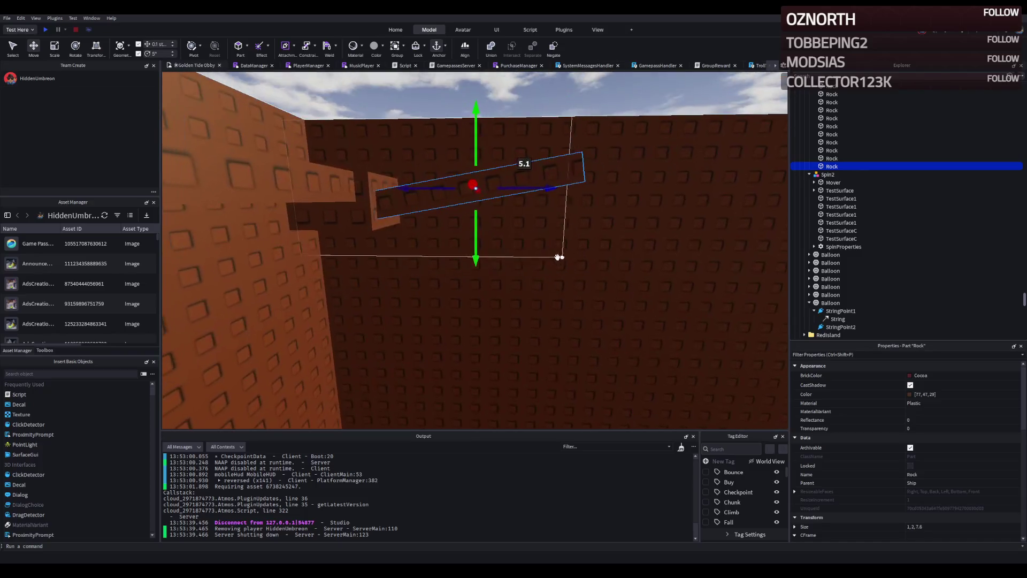
pyautogui.moveTo(478, 249); pyautogui.dragTo(478, 250)
pyautogui.moveTo(433, 206)
pyautogui.mouseDown()
pyautogui.moveTo(445, 211)
pyautogui.moveTo(378, 236)
pyautogui.mouseUp()
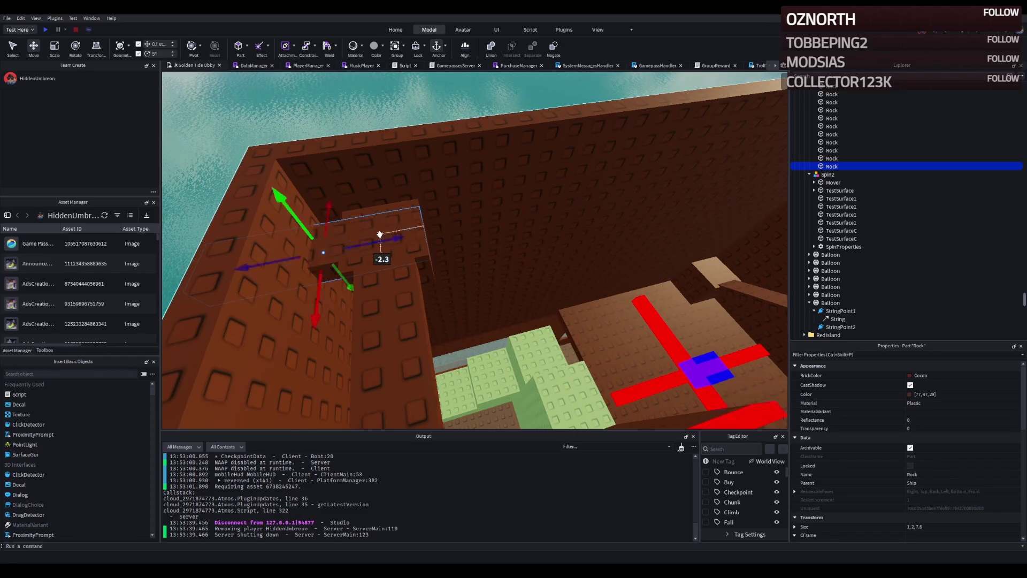
# - In the Archimedes plugin, set arc direction Z², flip the axis and lower the angle to 10
pyautogui.click(468, 28)
pyautogui.click(562, 29)
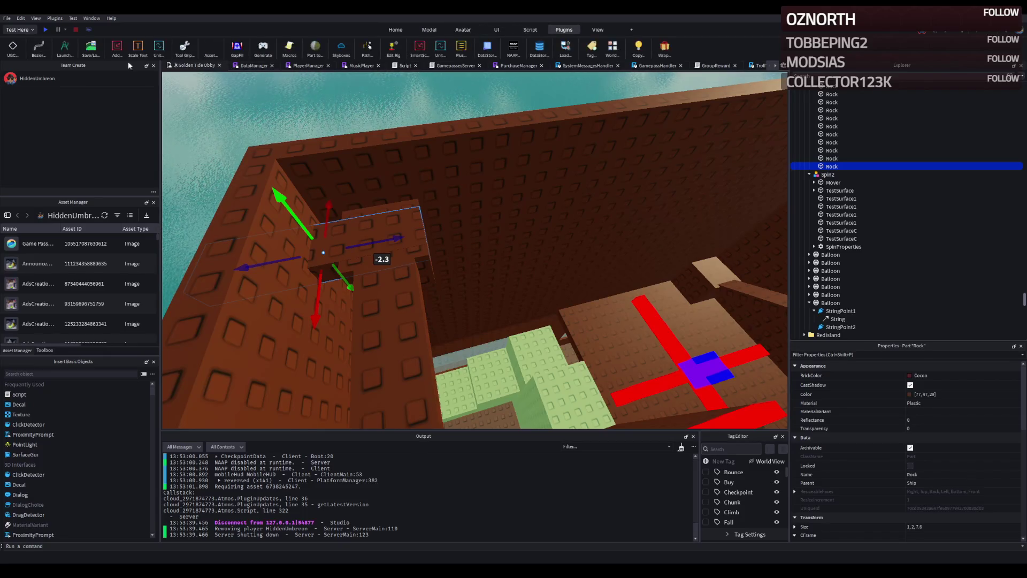
pyautogui.click(71, 50)
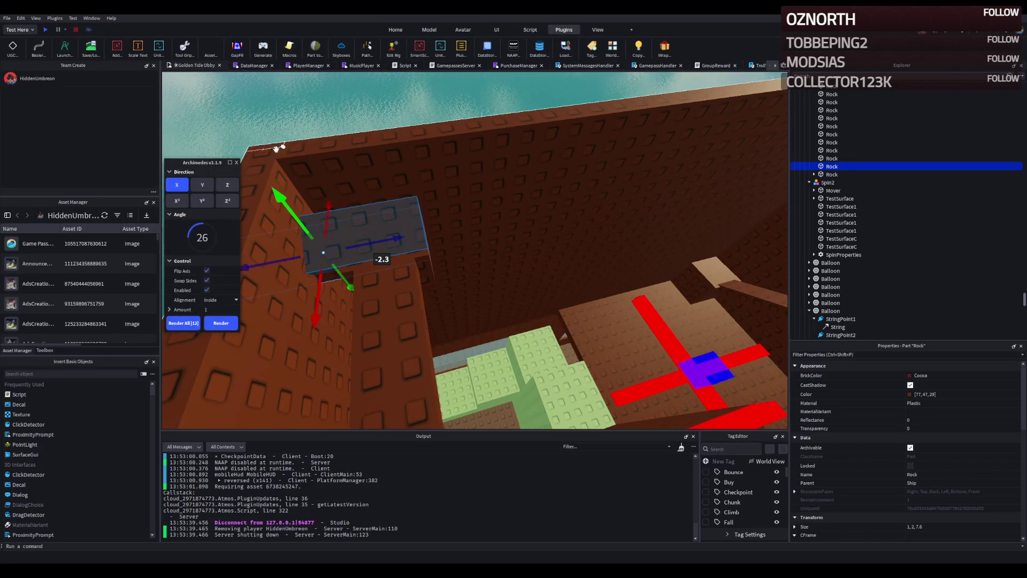
pyautogui.click(234, 187)
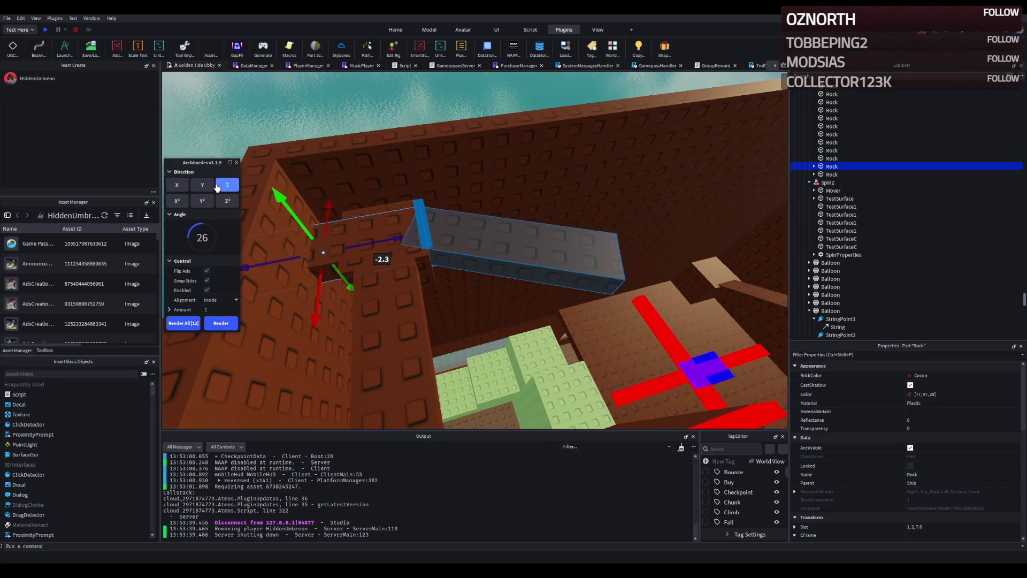
pyautogui.click(203, 185)
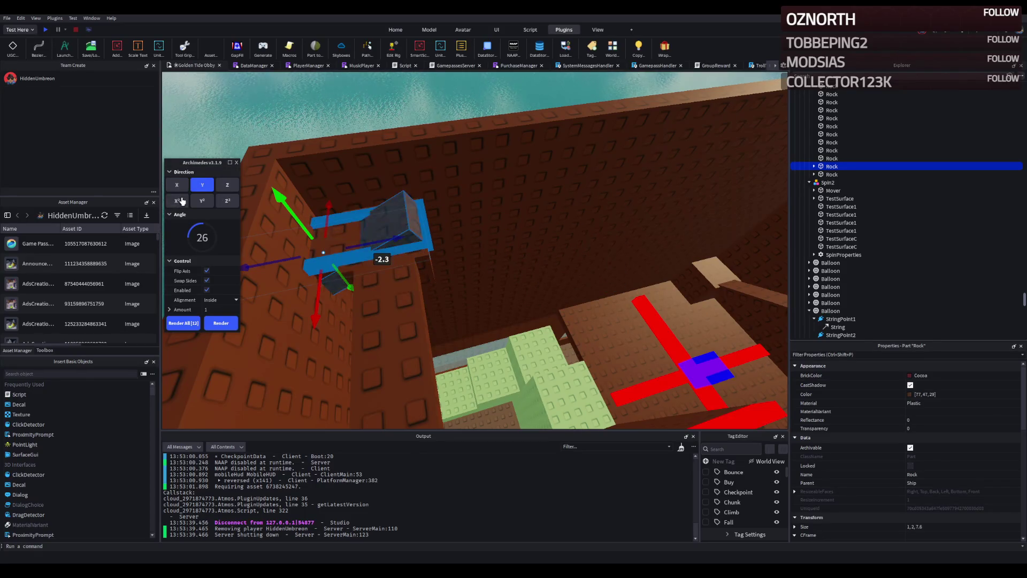
pyautogui.click(178, 201)
pyautogui.click(202, 201)
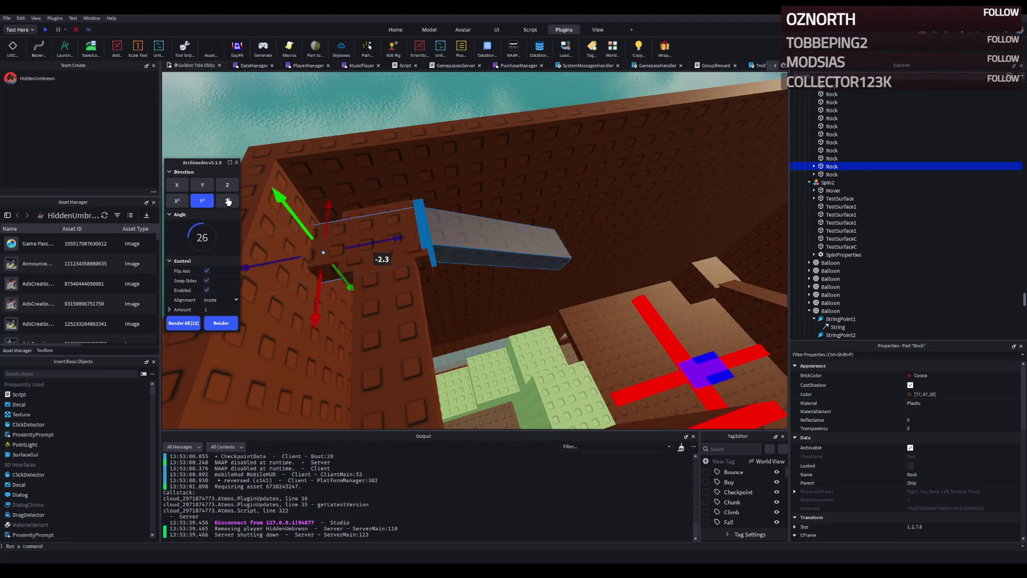
pyautogui.click(228, 202)
pyautogui.click(207, 271)
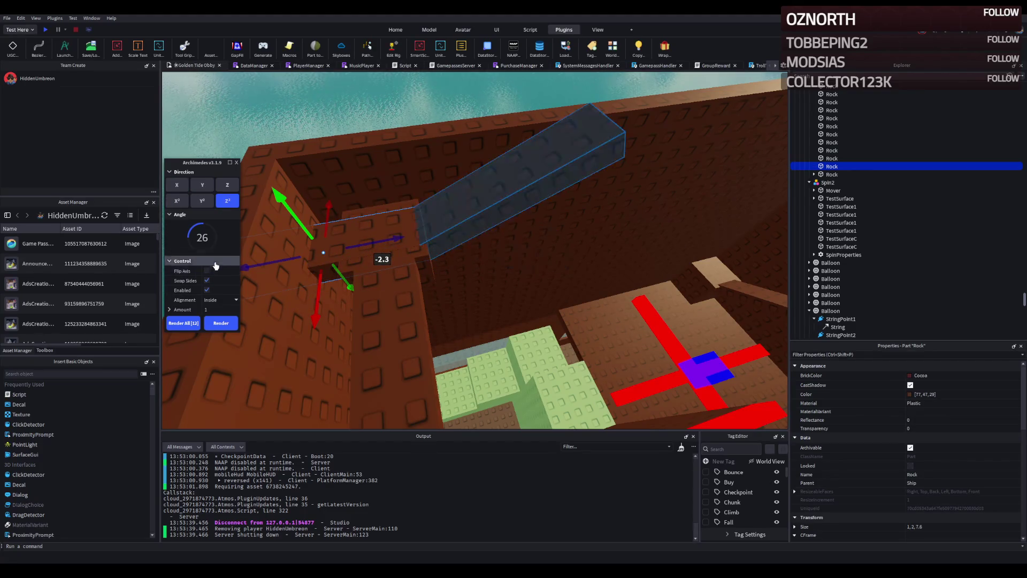
pyautogui.moveTo(200, 231); pyautogui.dragTo(192, 230)
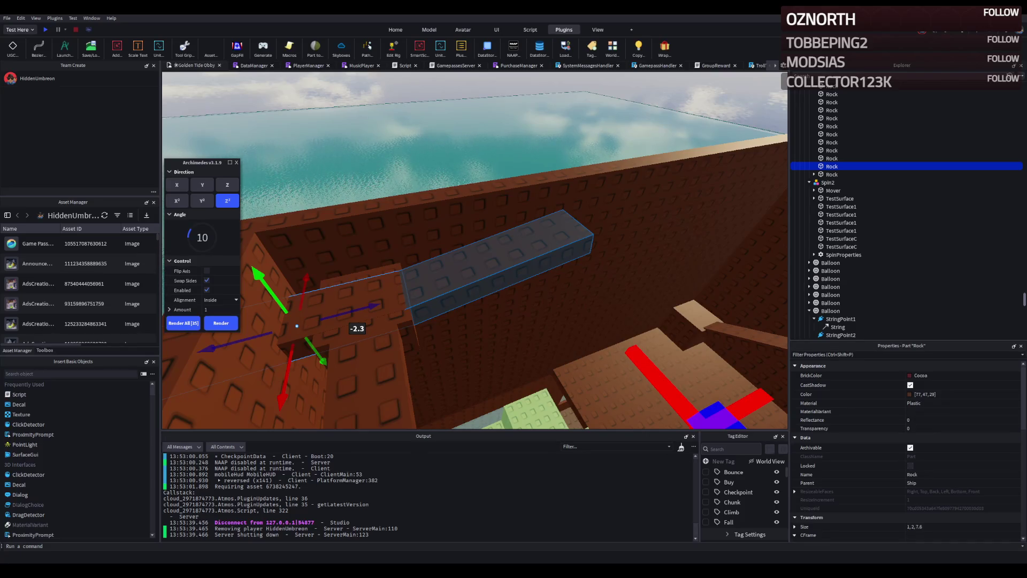
# - Lengthen the Rock beam slightly to about 7.9 studs
pyautogui.scroll(5, 435, 275)
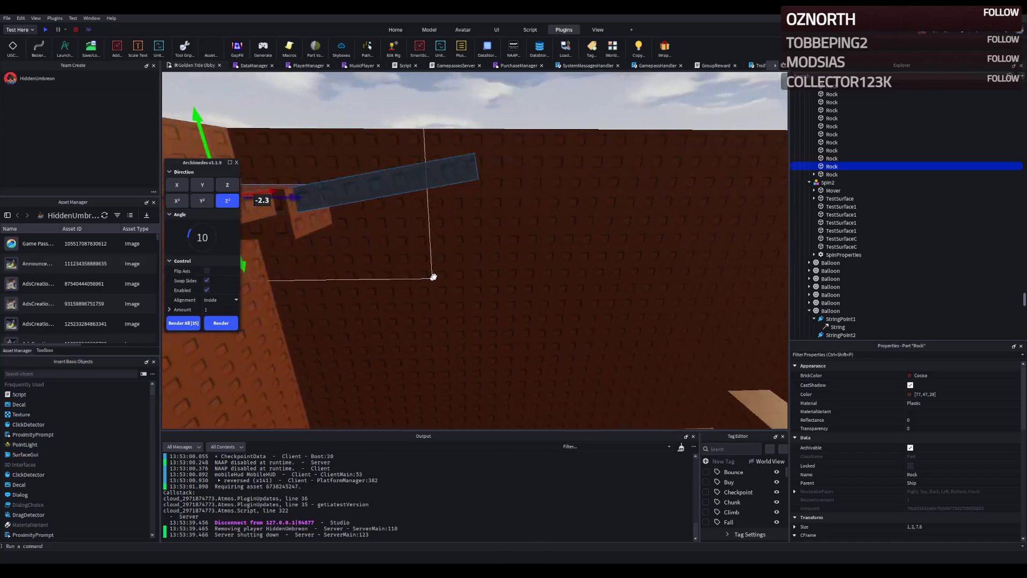
pyautogui.scroll(-3, 445, 190)
pyautogui.moveTo(344, 263); pyautogui.dragTo(345, 262)
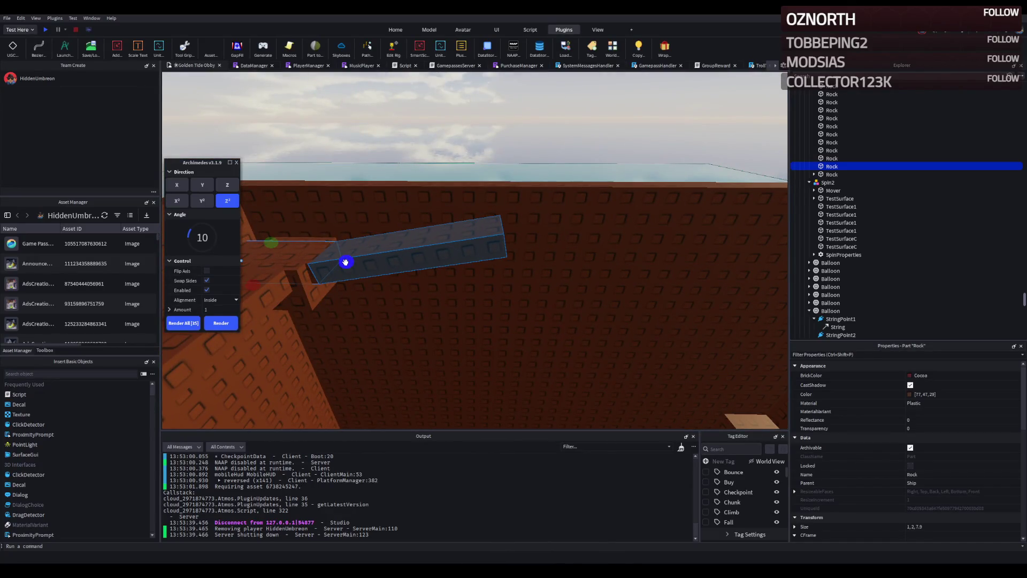
# - Extend the rim with straight beam segments at 0° arc angle, undoing the last two
pyautogui.click(221, 323)
pyautogui.click(204, 237)
pyautogui.write('0')
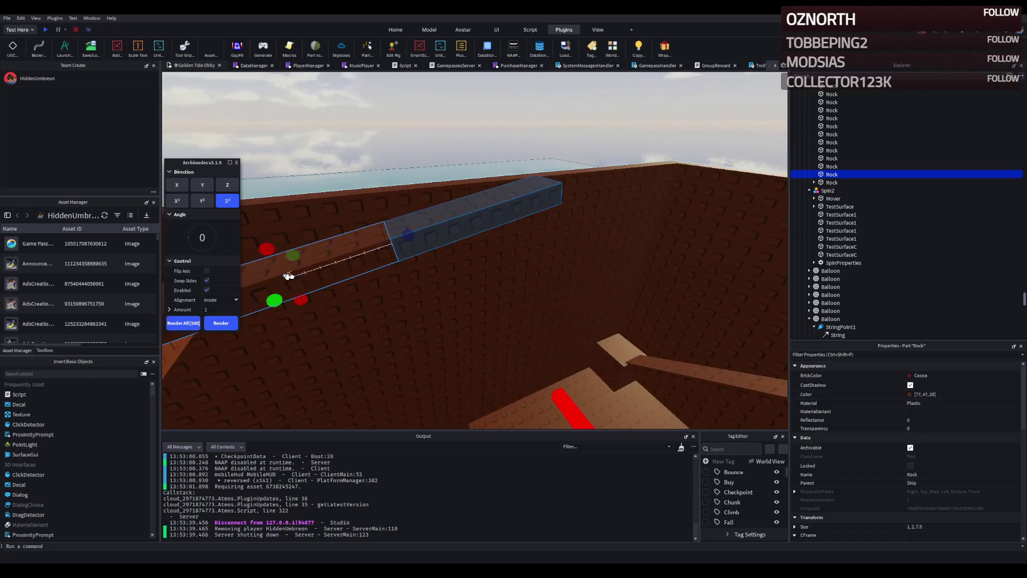
pyautogui.click(222, 323)
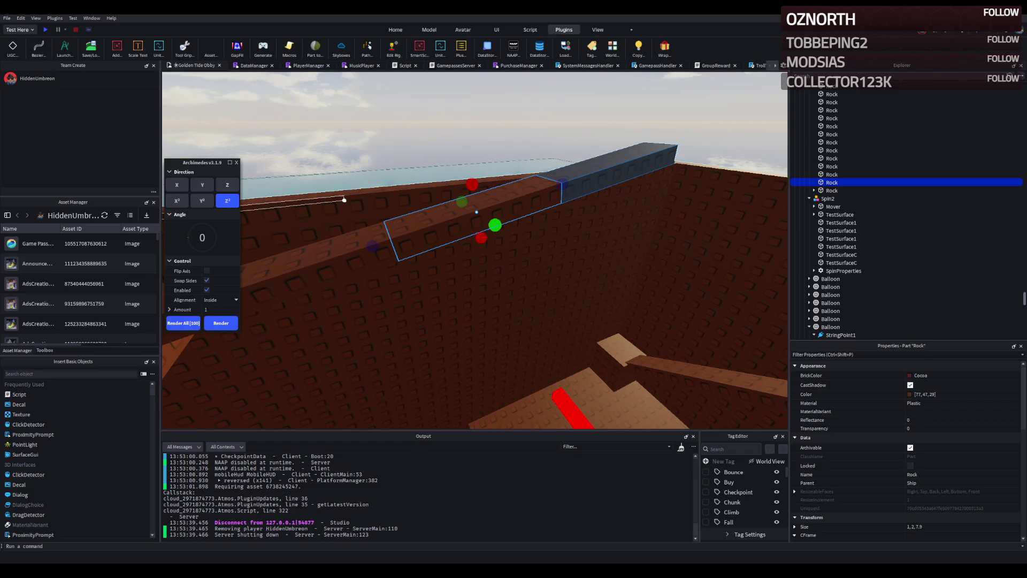
pyautogui.press('s')
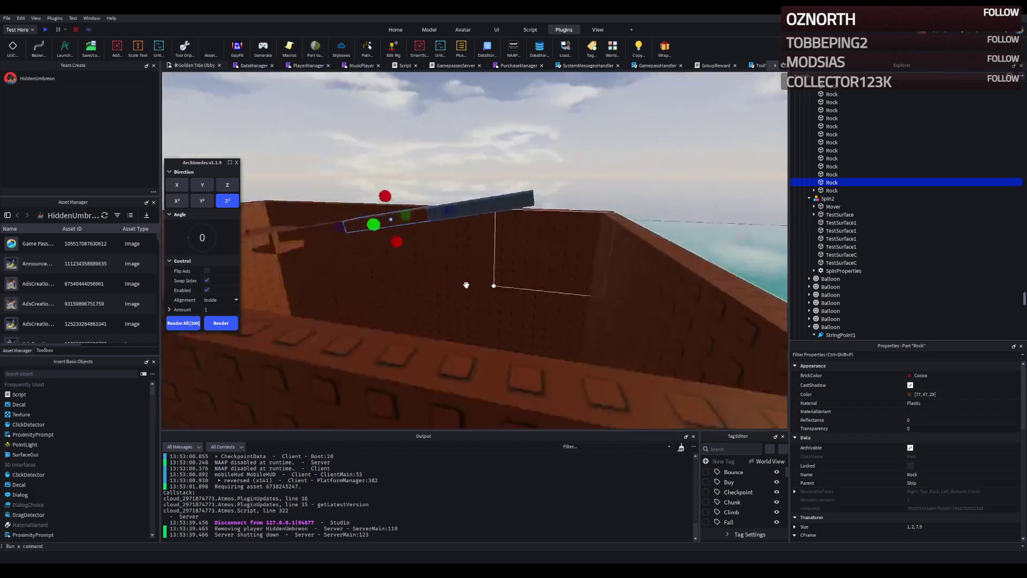
pyautogui.press('s')
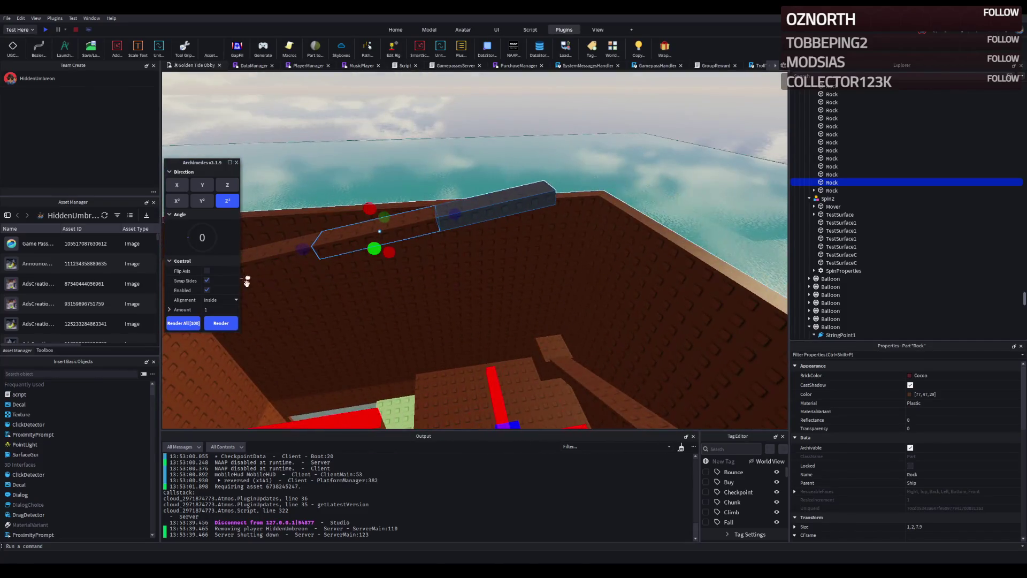
pyautogui.click(228, 327)
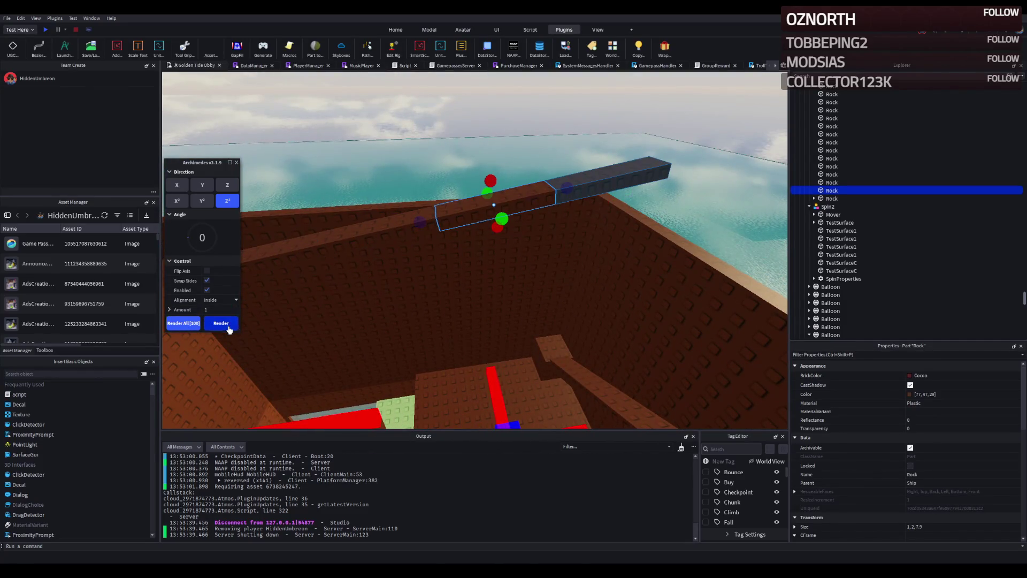
pyautogui.click(228, 327)
pyautogui.press('d')
pyautogui.click(221, 323)
pyautogui.click(236, 162)
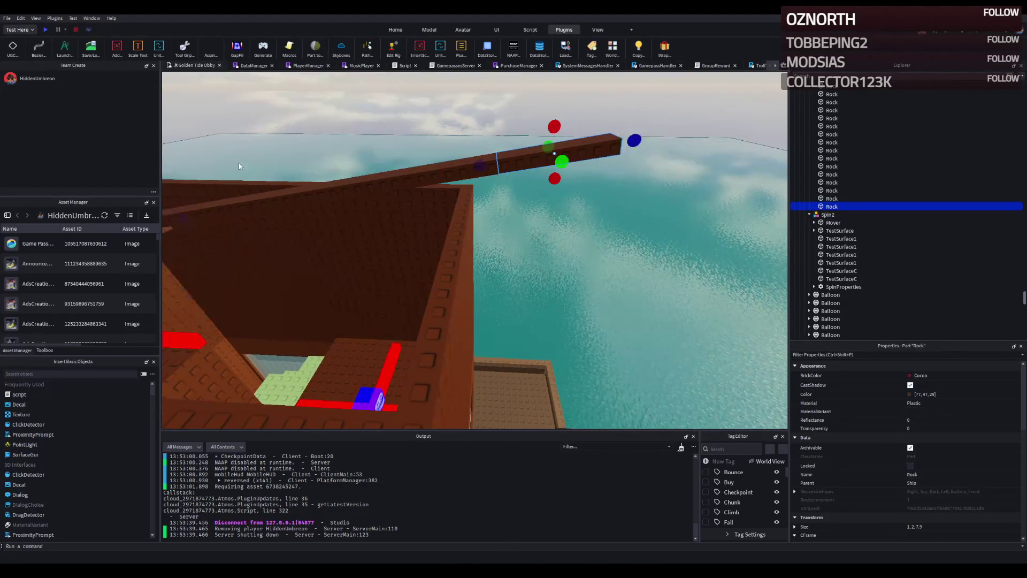
pyautogui.hotkey('ctrl', 'z')
pyautogui.hotkey('ctrl', 'z')
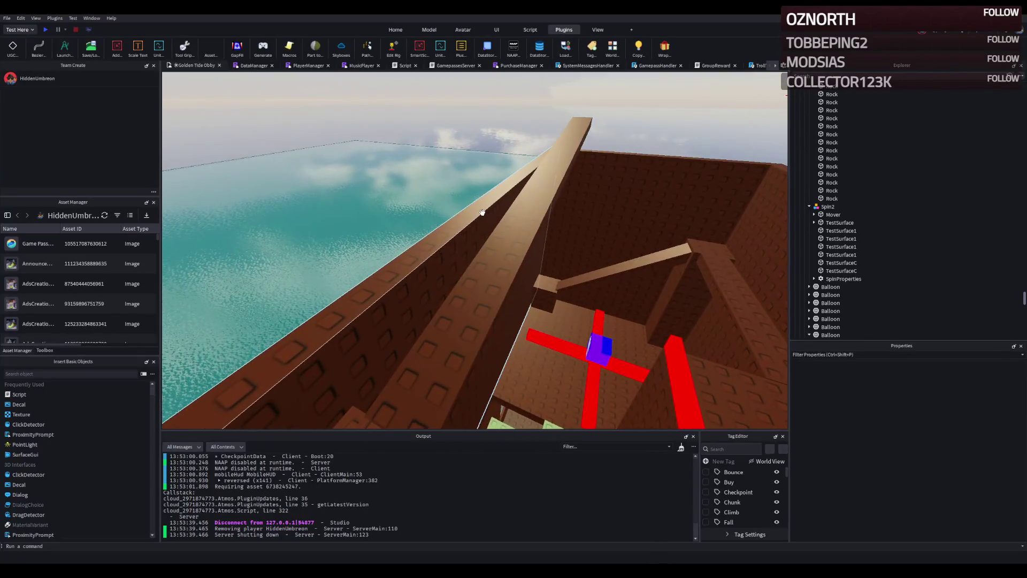
# - Raise the first two hull wall pieces to about 25 studs tall
pyautogui.click(482, 213)
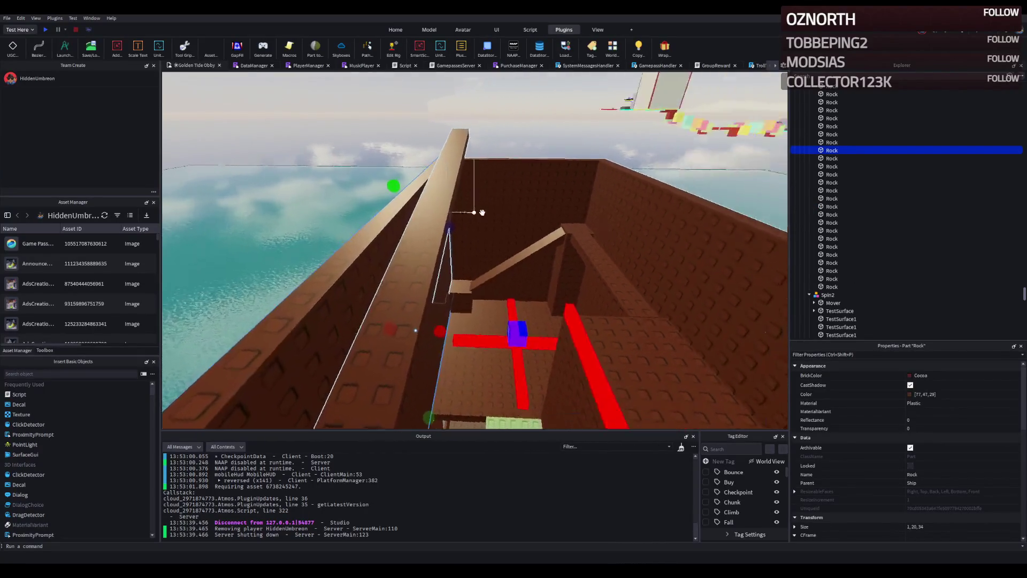
pyautogui.press('s')
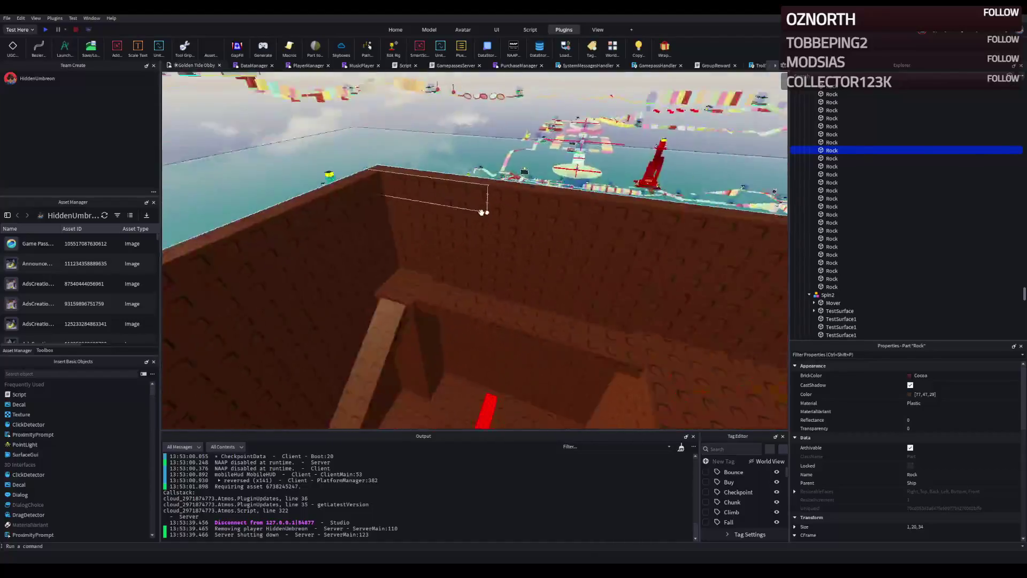
pyautogui.click(452, 222)
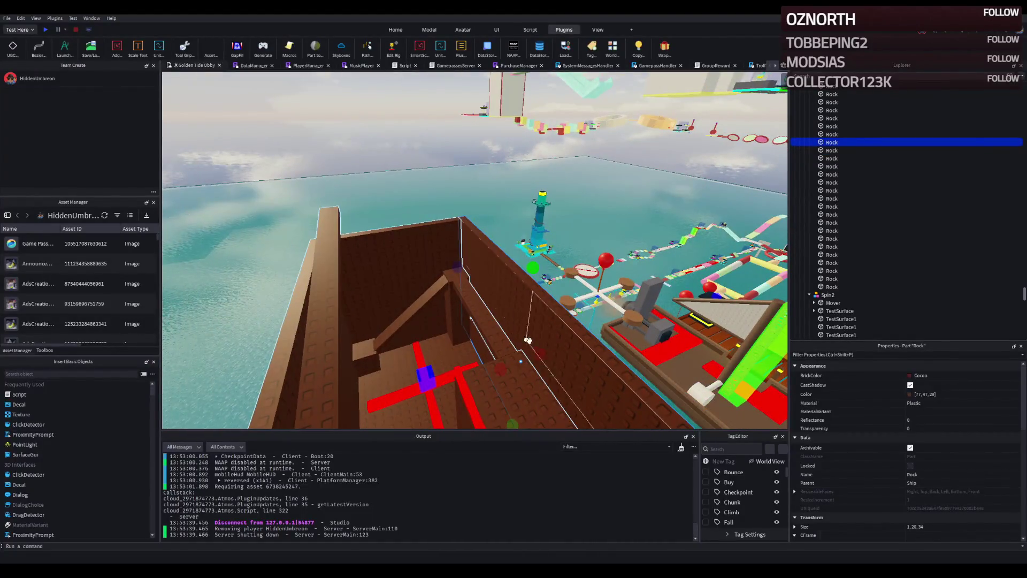
pyautogui.press('w')
pyautogui.moveTo(488, 245)
pyautogui.mouseDown()
pyautogui.moveTo(492, 163)
pyautogui.moveTo(511, 188)
pyautogui.mouseUp()
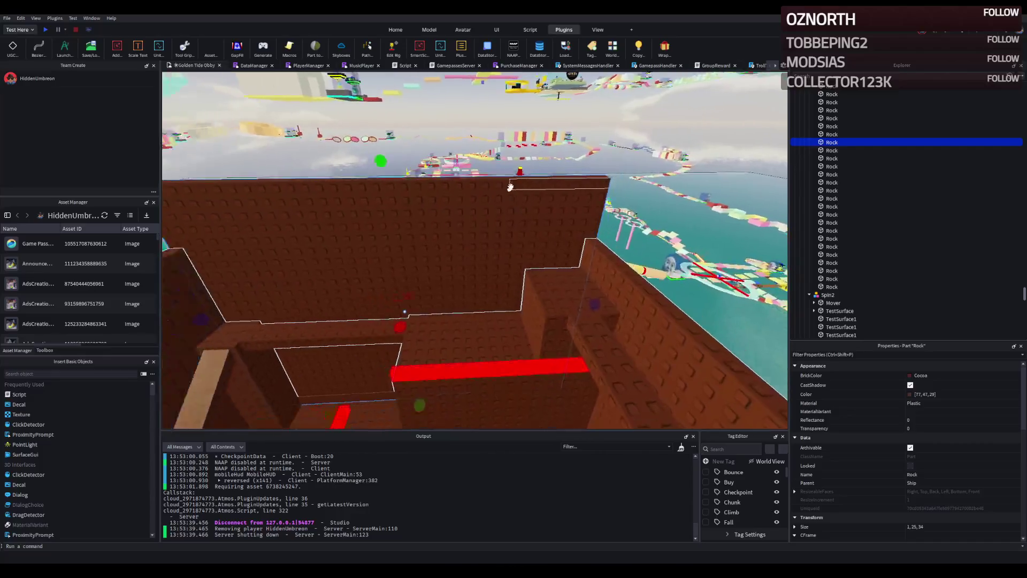
pyautogui.click(516, 198)
pyautogui.moveTo(517, 235)
pyautogui.mouseDown()
pyautogui.moveTo(508, 321)
pyautogui.moveTo(518, 224)
pyautogui.moveTo(550, 219)
pyautogui.moveTo(547, 161)
pyautogui.mouseUp()
# - Raise another hull wall piece to about 25 studs high
pyautogui.scroll(5, 533, 193)
pyautogui.scroll(-5, 532, 193)
pyautogui.click(498, 228)
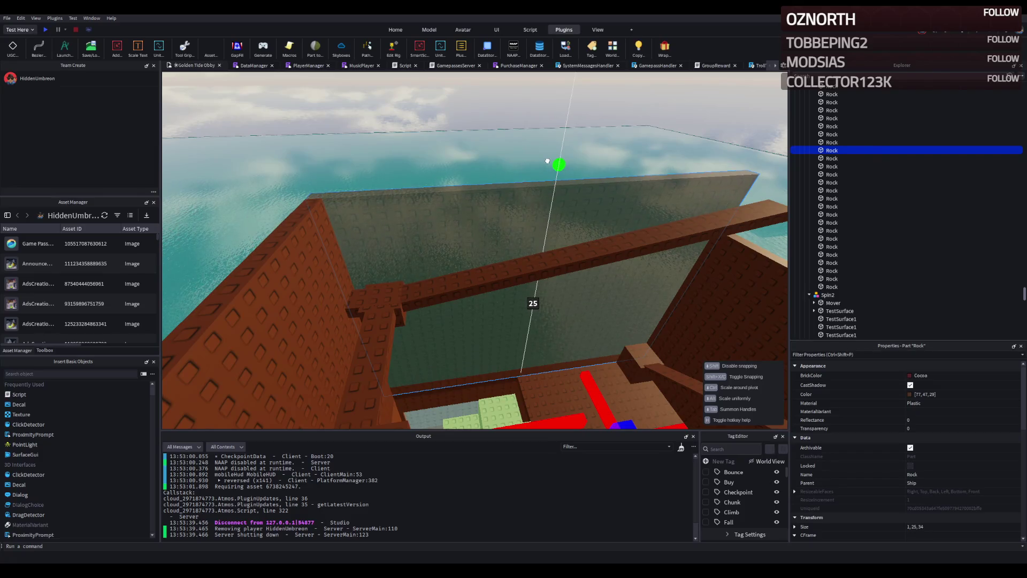
pyautogui.scroll(-3, 547, 162)
pyautogui.click(578, 198)
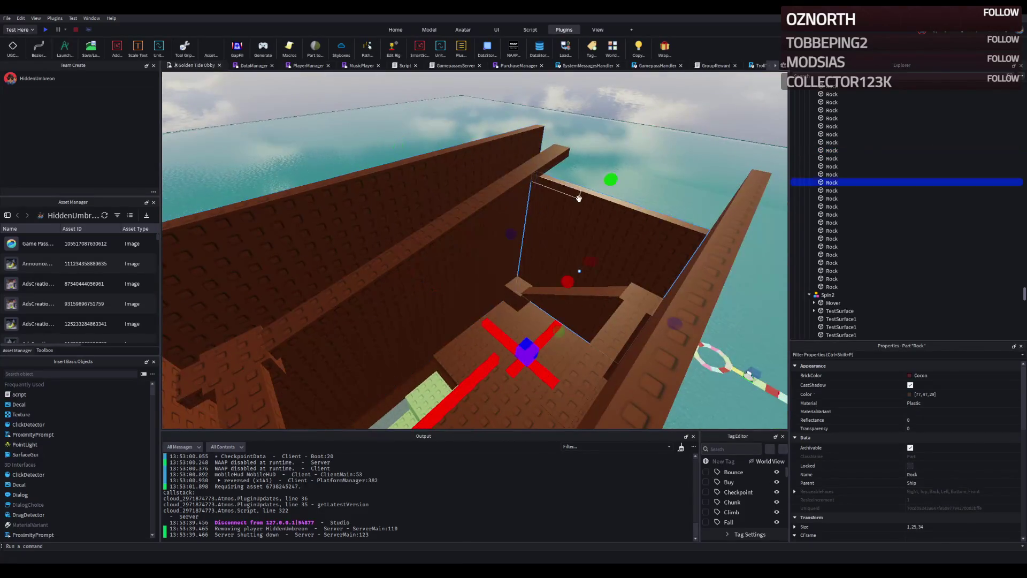
pyautogui.moveTo(608, 177); pyautogui.dragTo(618, 120)
pyautogui.scroll(3, 604, 128)
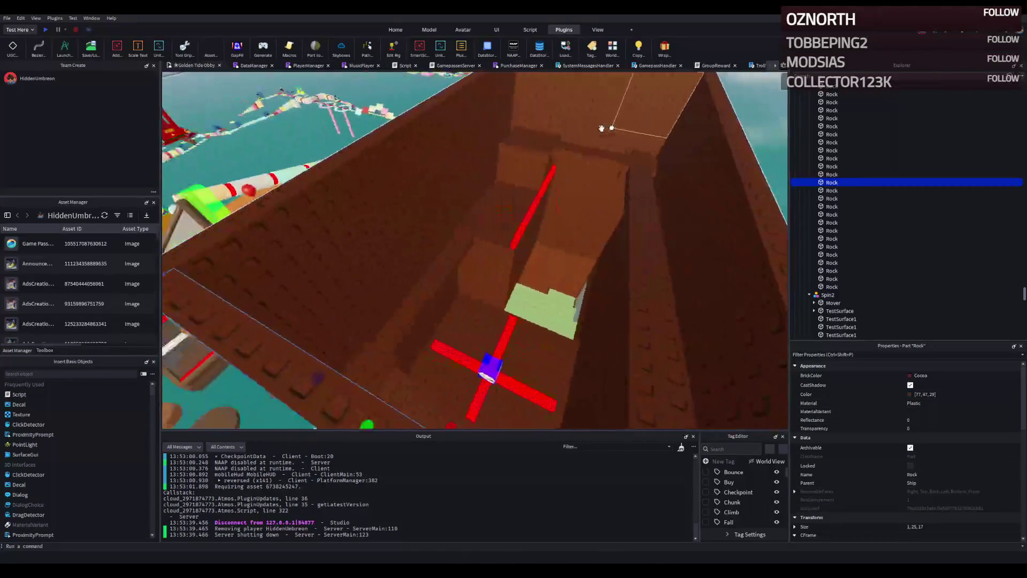
pyautogui.scroll(2, 604, 129)
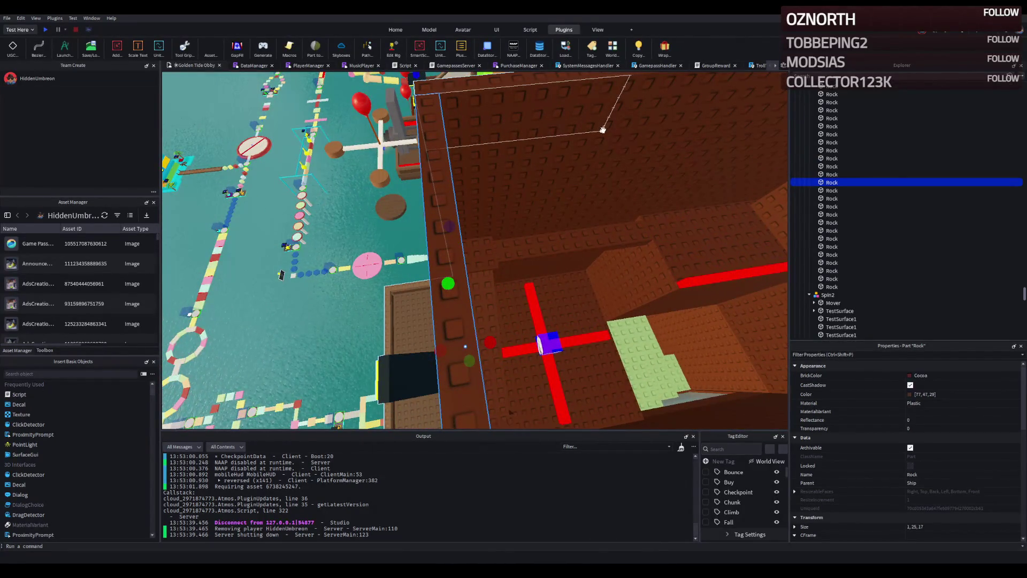
pyautogui.scroll(3, 602, 129)
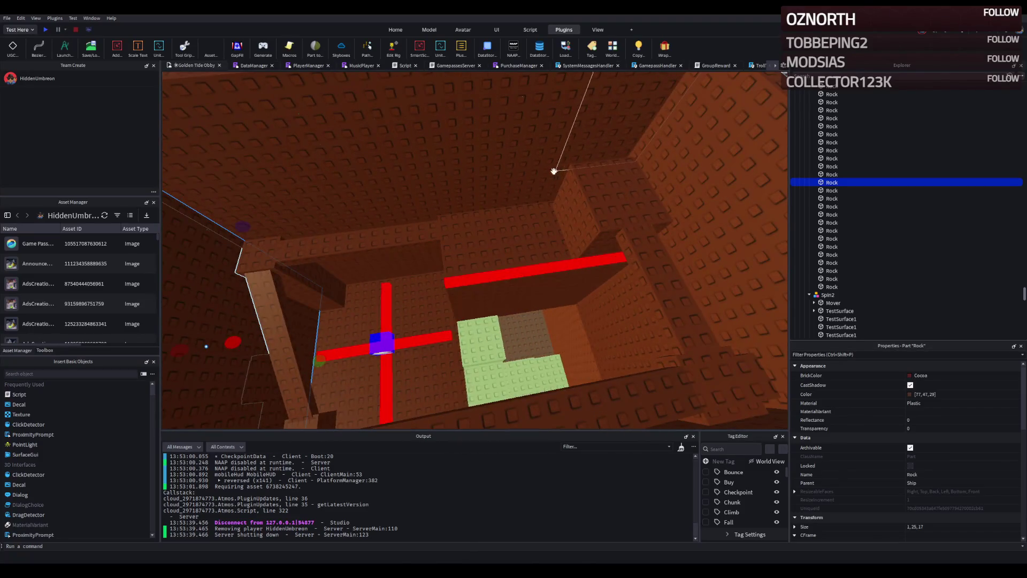
pyautogui.scroll(3, 498, 187)
# - Stretch a hull part far upward and lower the top slab by one stud
pyautogui.click(497, 190)
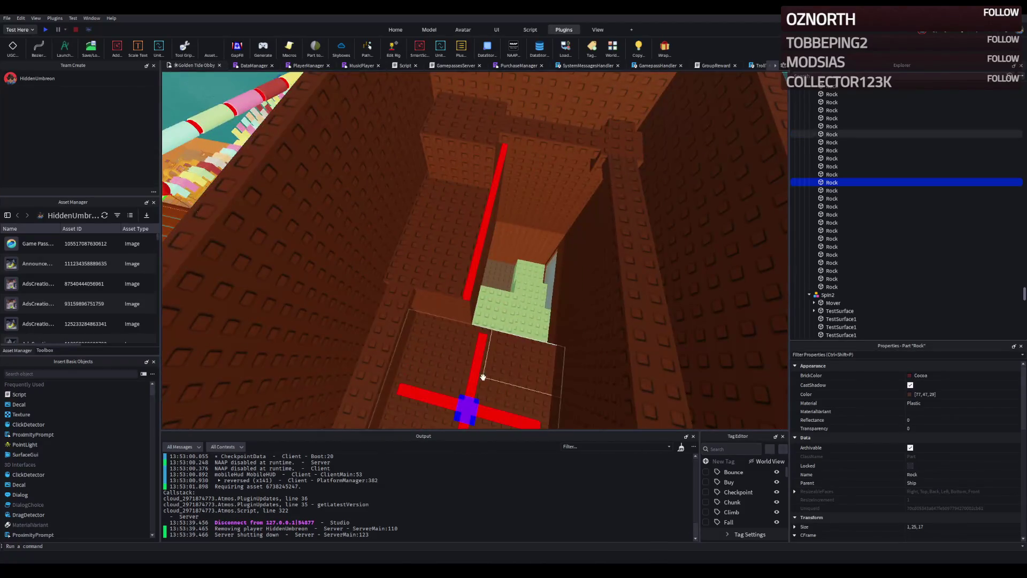
pyautogui.scroll(-5, 510, 375)
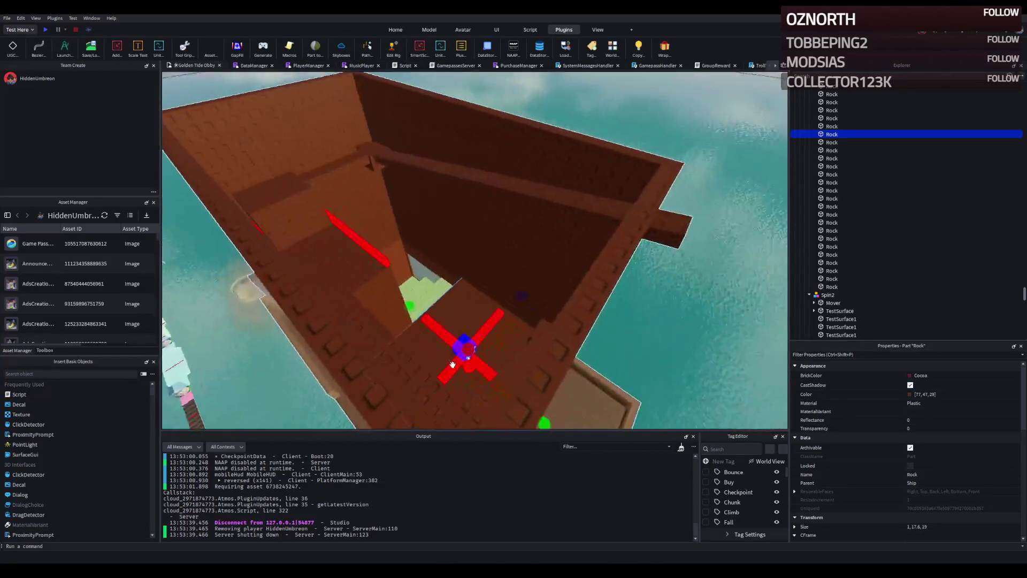
pyautogui.click(449, 358)
pyautogui.scroll(-3, 444, 369)
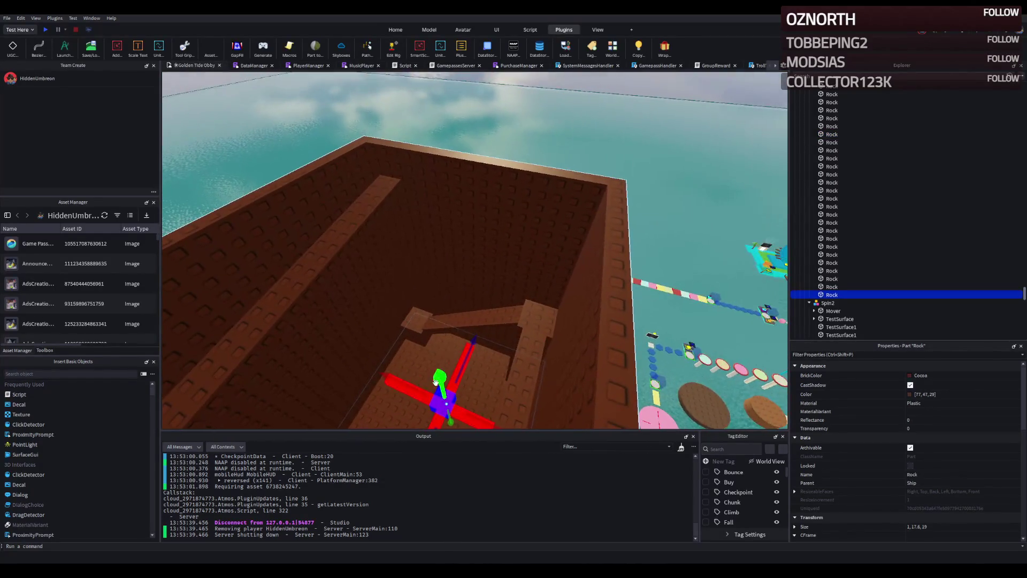
pyautogui.moveTo(430, 362); pyautogui.dragTo(347, 224)
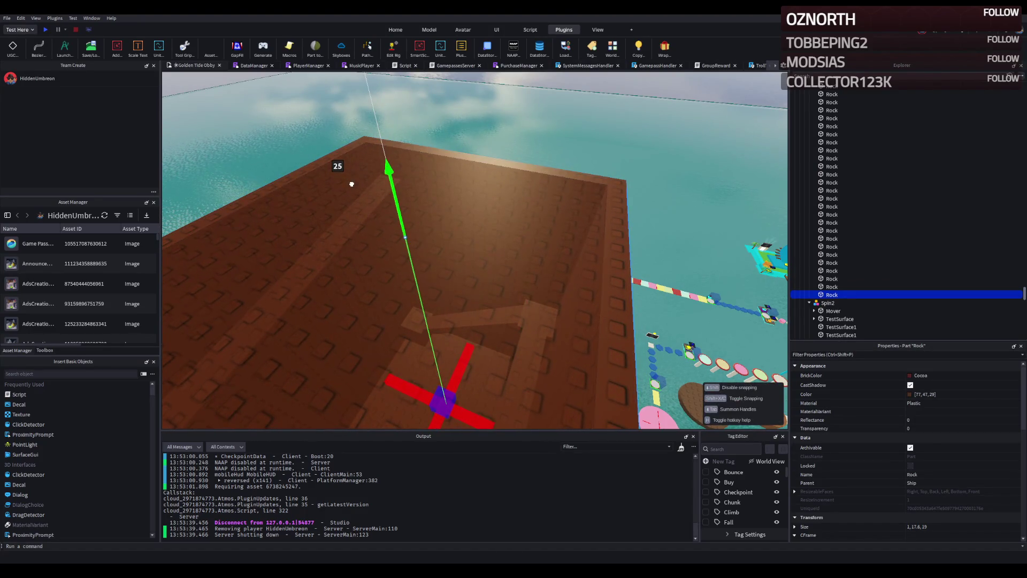
pyautogui.scroll(5, 434, 181)
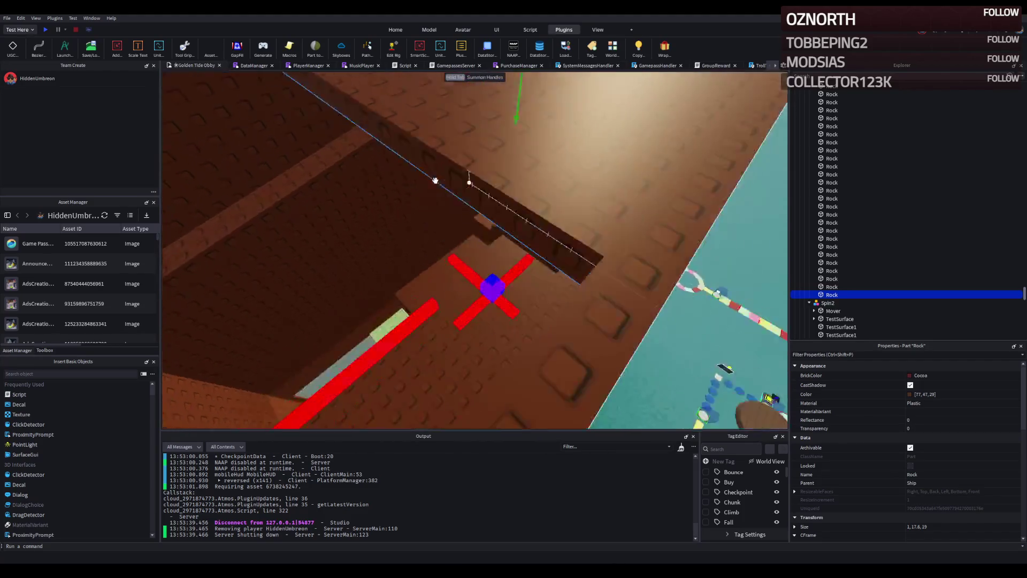
pyautogui.scroll(-3, 491, 175)
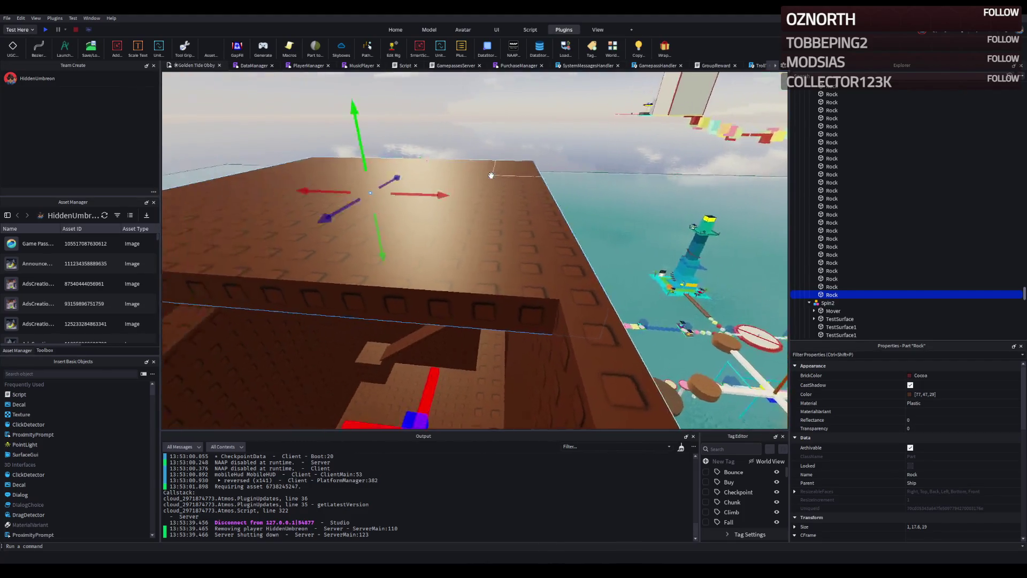
pyautogui.scroll(3, 447, 190)
pyautogui.scroll(-3, 404, 191)
pyautogui.moveTo(389, 224); pyautogui.dragTo(398, 206)
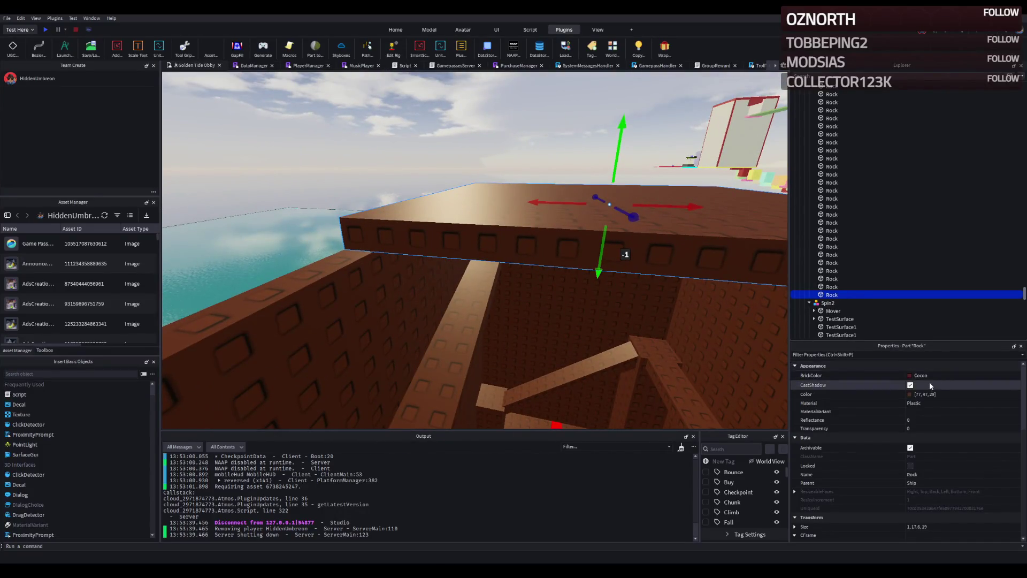
# - Darken the slab to brown 48,29,18 and extend it to about 19.4 studs
pyautogui.hotkey('ctrl', 'z')
pyautogui.click(912, 394)
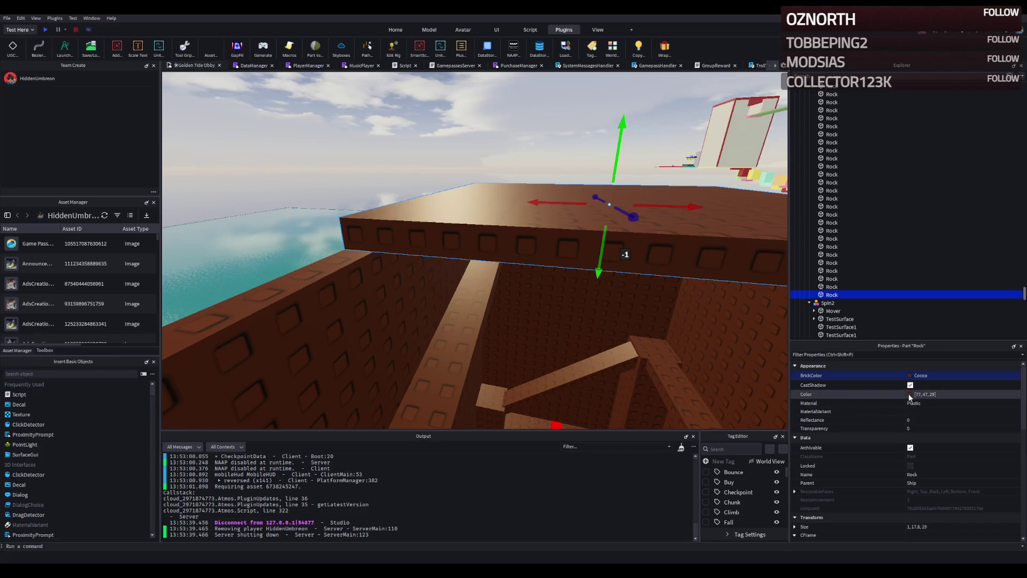
pyautogui.hotkey('ctrl', 'z')
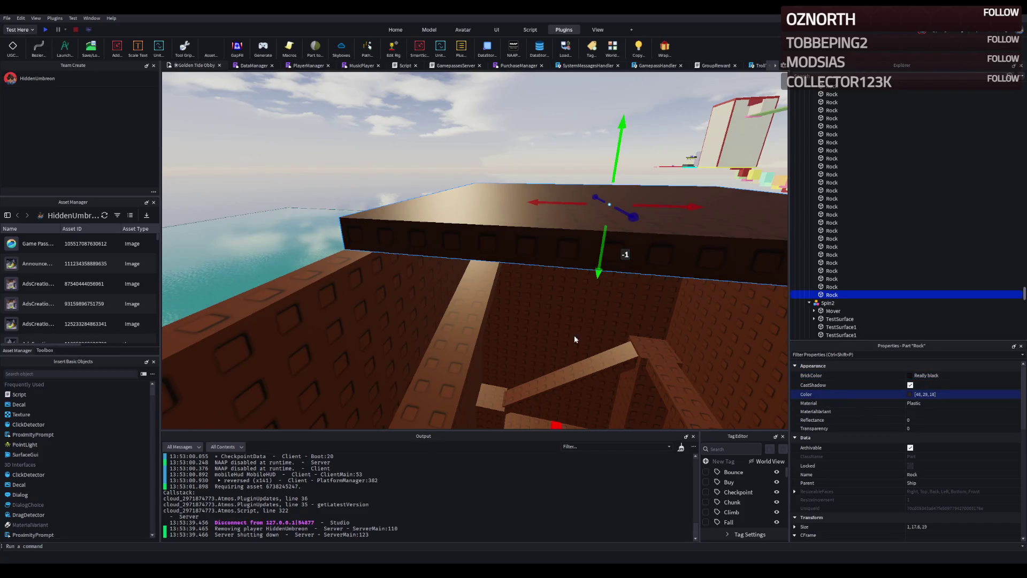
pyautogui.press('f')
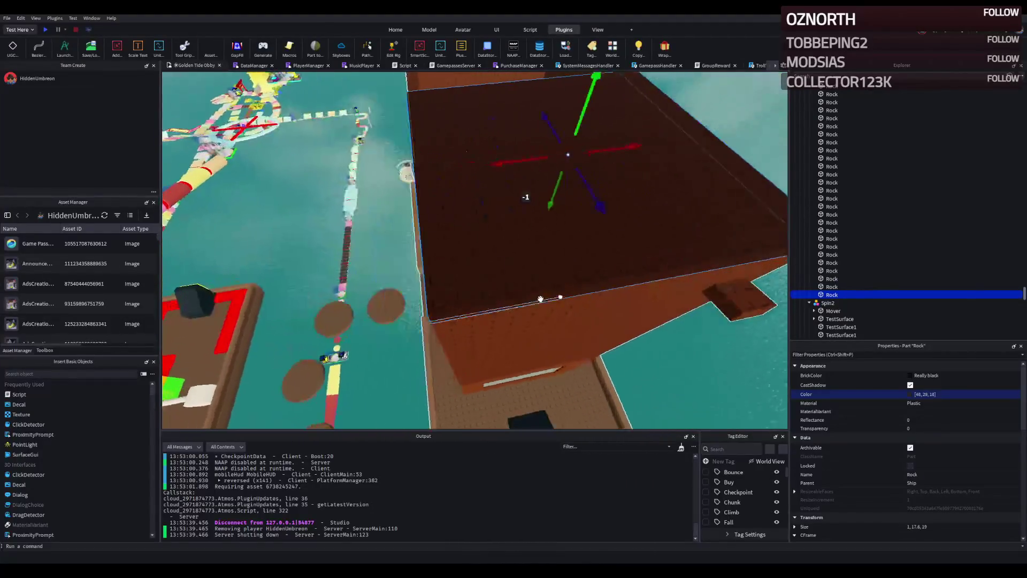
pyautogui.moveTo(540, 298)
pyautogui.mouseDown()
pyautogui.moveTo(587, 165)
pyautogui.moveTo(610, 214)
pyautogui.moveTo(402, 252)
pyautogui.mouseUp()
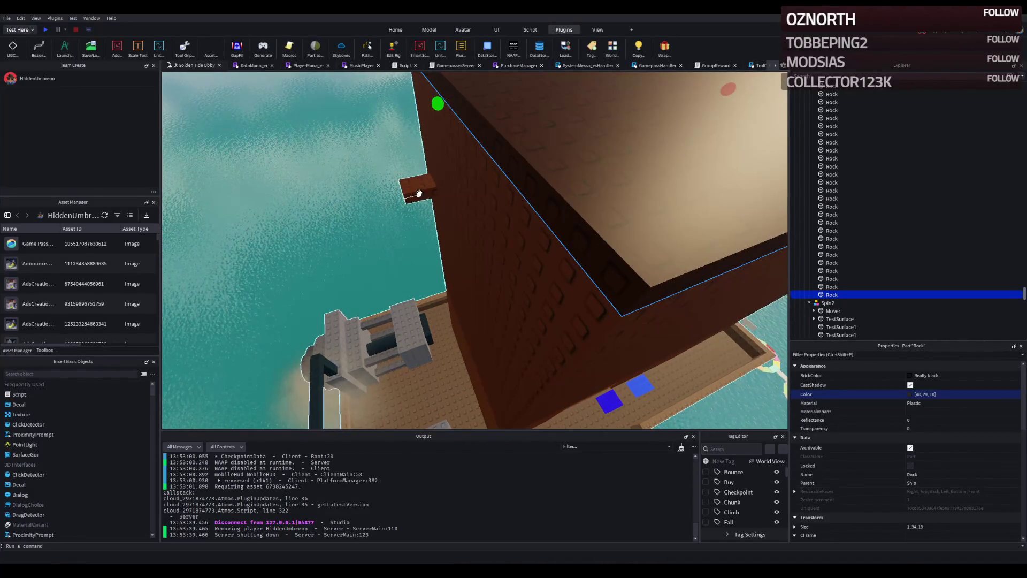
# - Delete the small stray plank beside the hull and reselect the dark slab
pyautogui.click(427, 233)
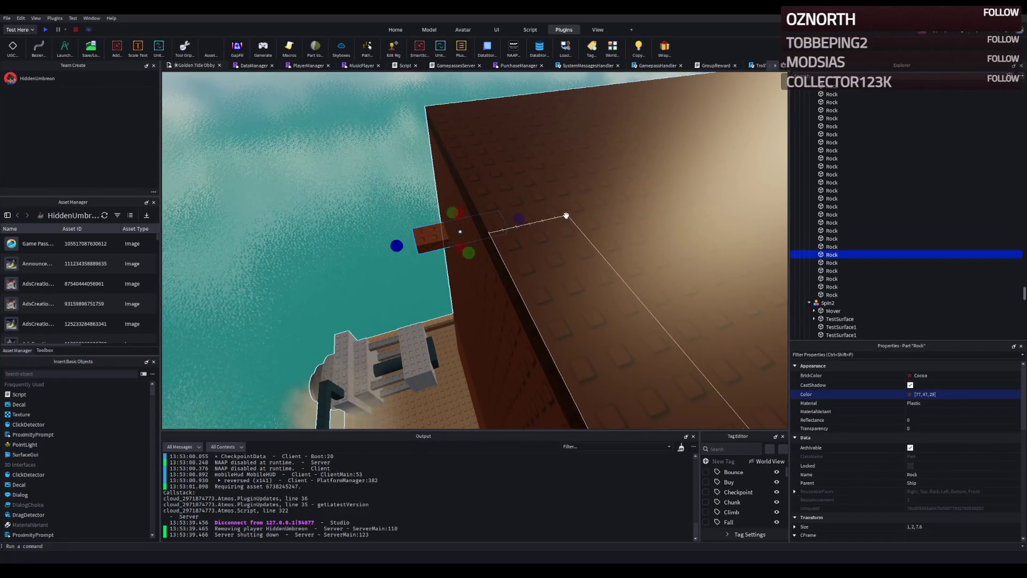
pyautogui.press('Delete')
pyautogui.click(523, 211)
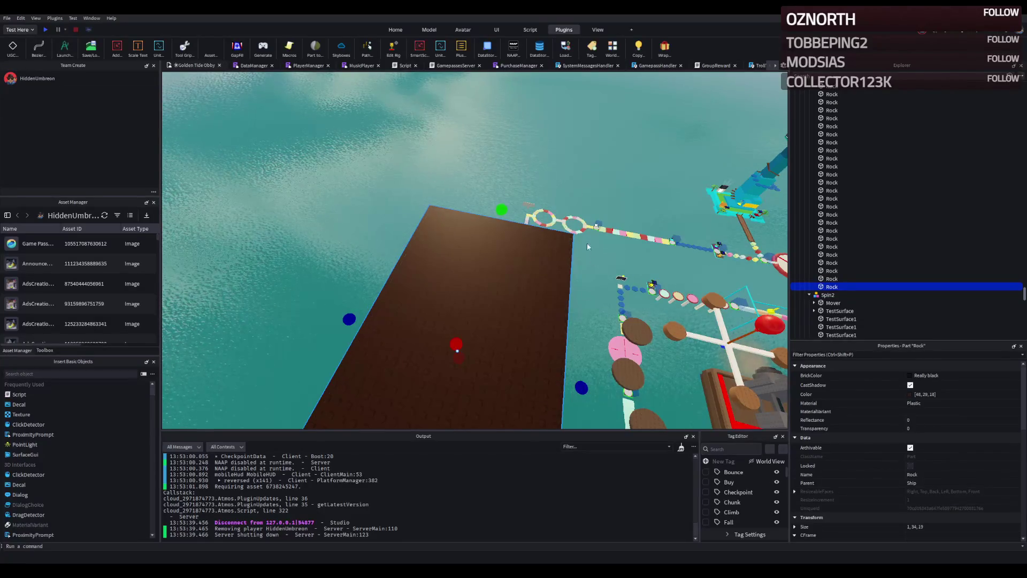
# - Shrink the dark slab from 19 to about 6 studs and slide it along the hull
pyautogui.moveTo(525, 251)
pyautogui.mouseDown()
pyautogui.moveTo(410, 229)
pyautogui.moveTo(507, 236)
pyautogui.mouseUp()
pyautogui.moveTo(597, 225); pyautogui.dragTo(506, 228)
pyautogui.rightClick(506, 228)
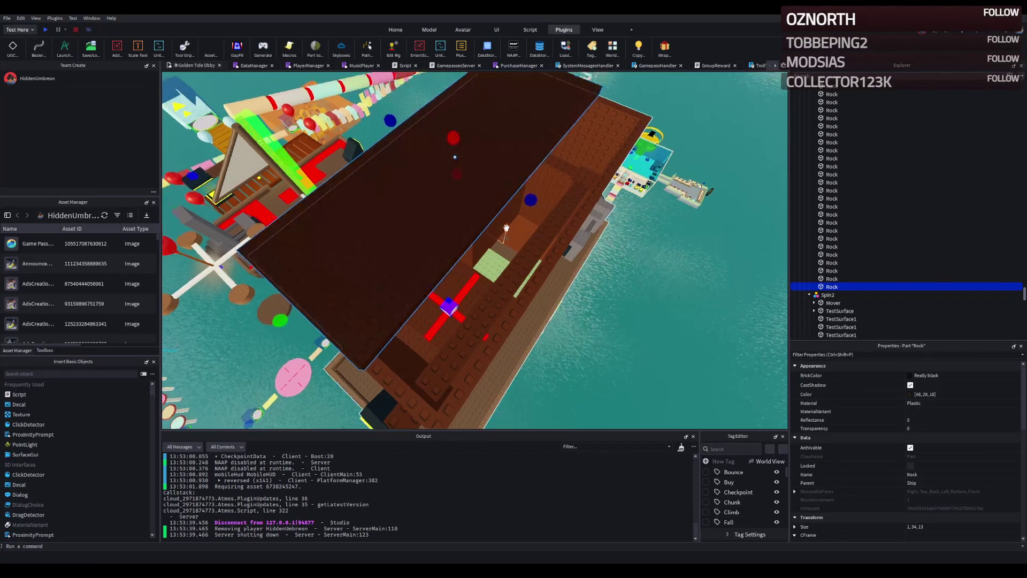
pyautogui.rightClick(506, 229)
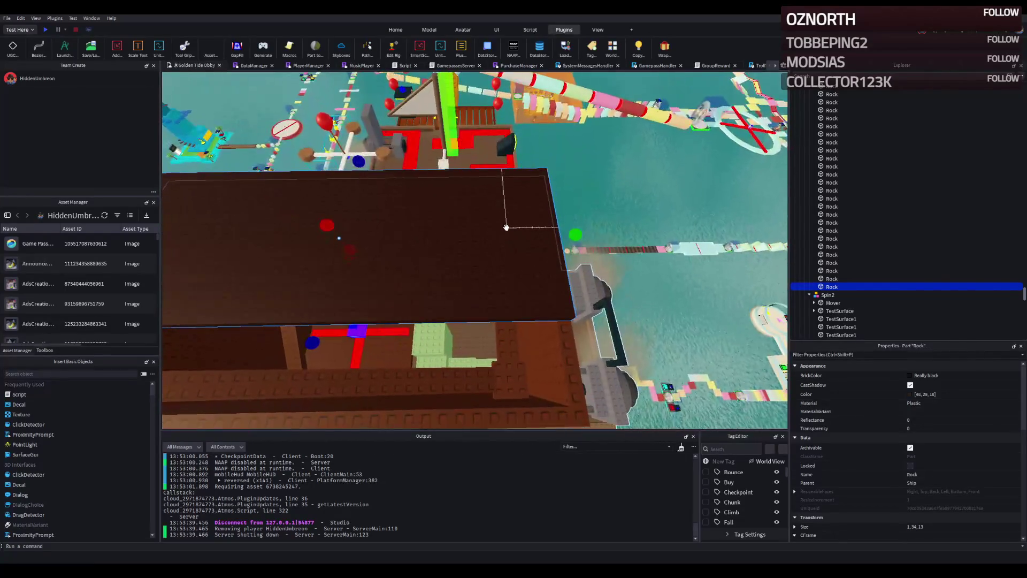
pyautogui.rightClick(506, 228)
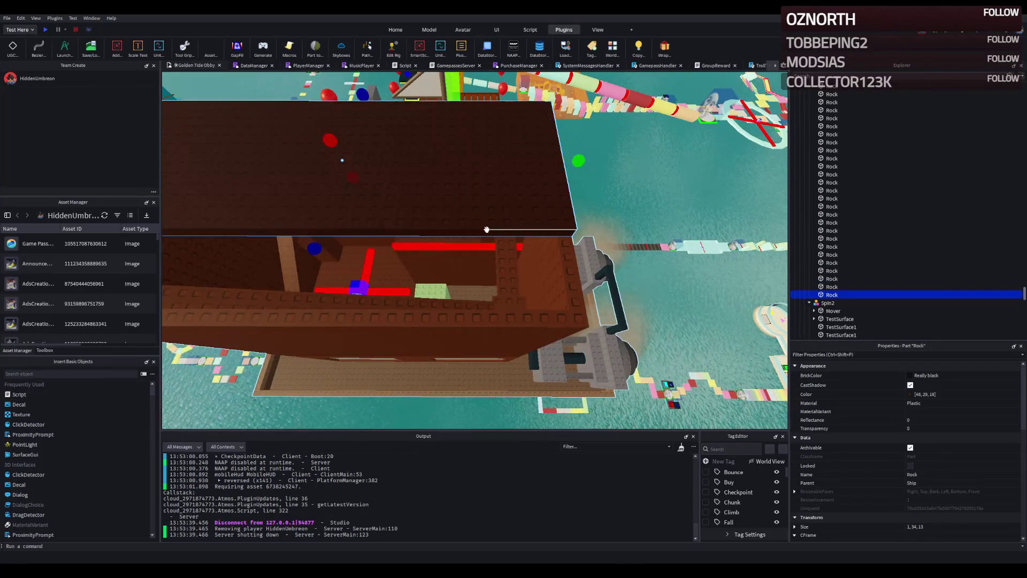
pyautogui.rightClick(493, 229)
pyautogui.moveTo(303, 202); pyautogui.dragTo(405, 193)
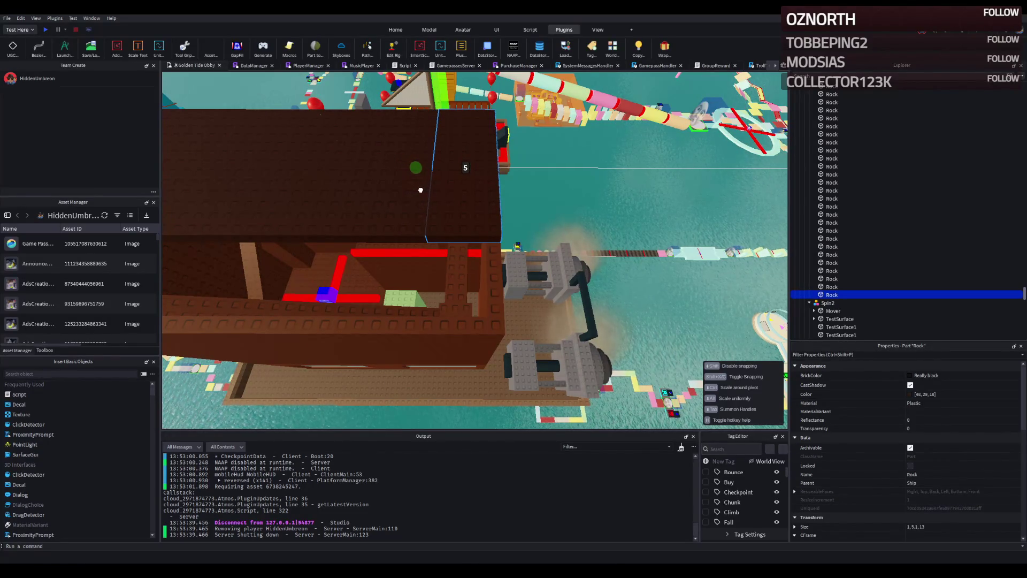
pyautogui.rightClick(420, 190)
pyautogui.moveTo(344, 267)
pyautogui.mouseDown()
pyautogui.moveTo(367, 243)
pyautogui.moveTo(281, 247)
pyautogui.moveTo(479, 251)
pyautogui.mouseUp()
# - Shorten the small brown plank inside the hull to about 5 studs
pyautogui.hotkey('ctrl', '3')
pyautogui.scroll(-5, 478, 250)
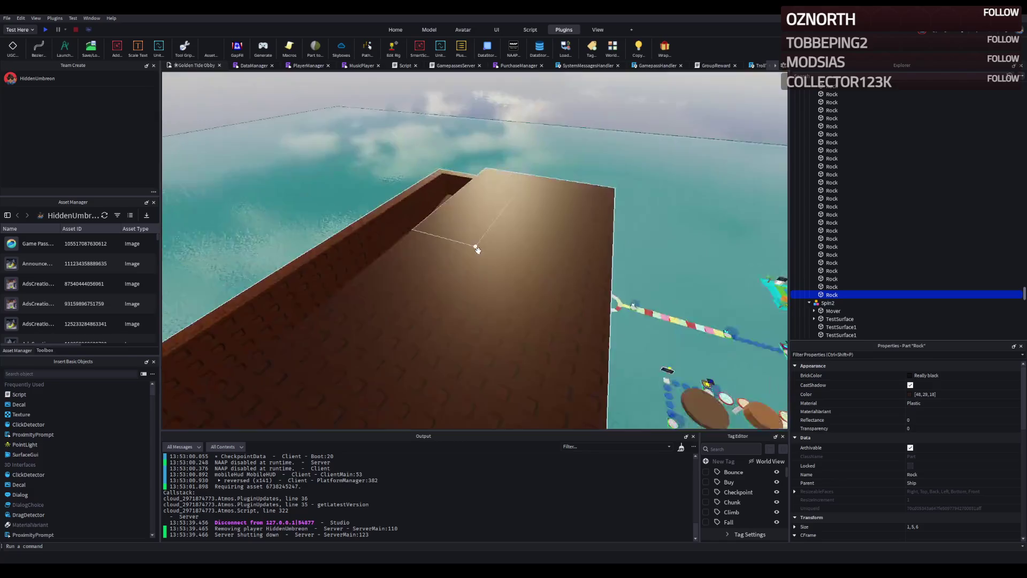
pyautogui.click(437, 248)
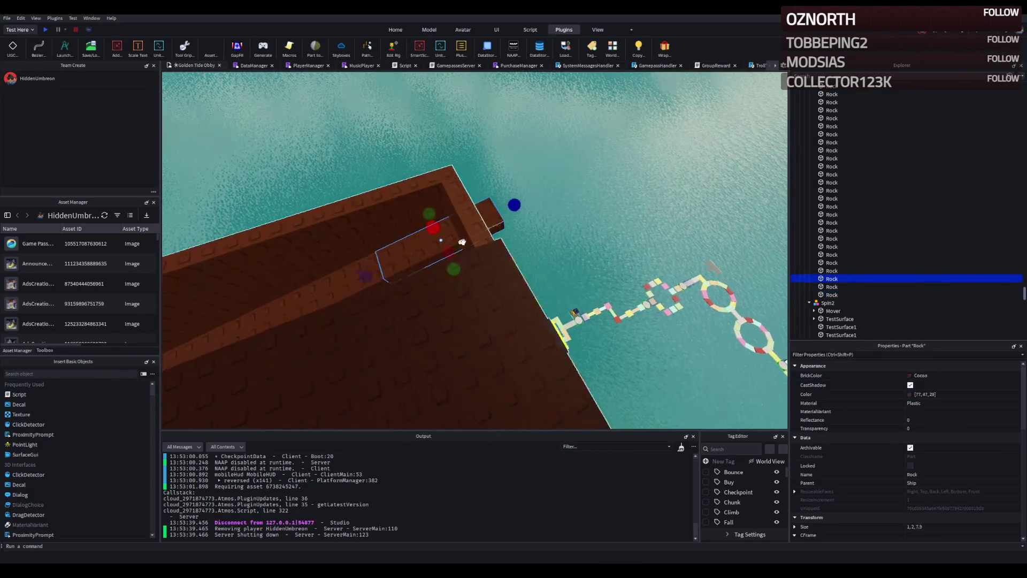
pyautogui.moveTo(449, 227); pyautogui.dragTo(464, 221)
pyautogui.scroll(5, 465, 221)
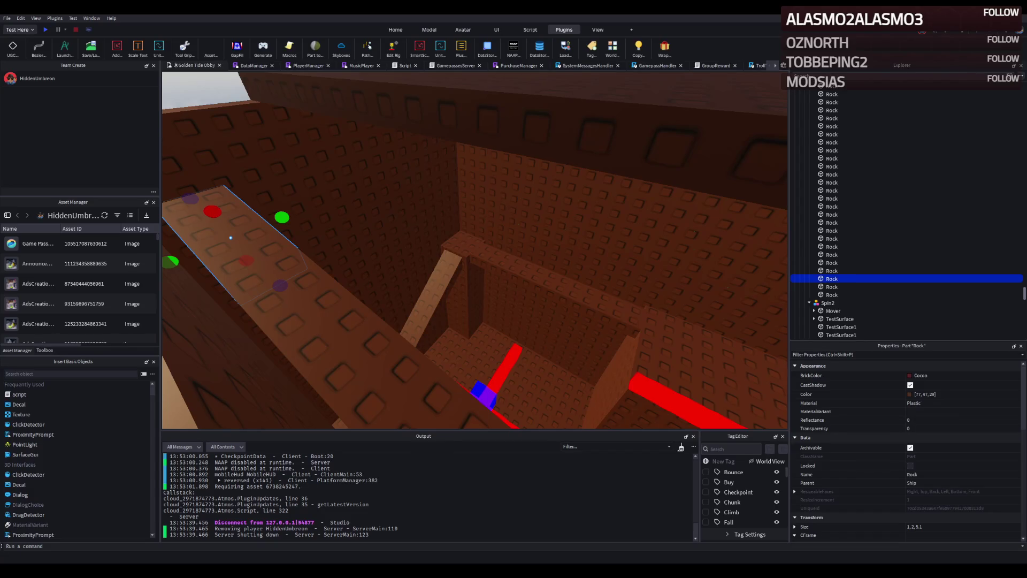
pyautogui.press('e')
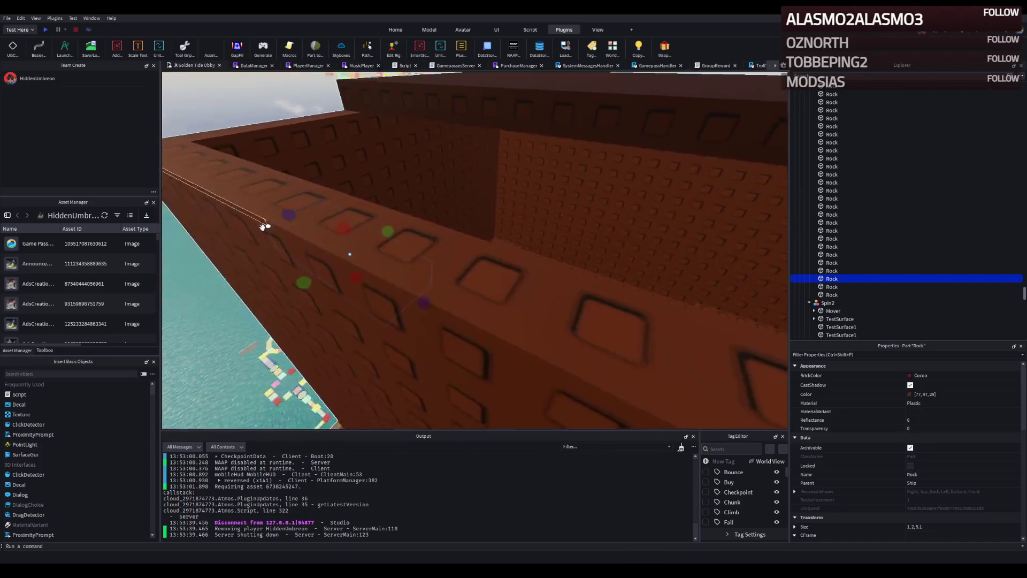
# - Tilt the small plank about 15 degrees and check it from above the walls
pyautogui.press('q')
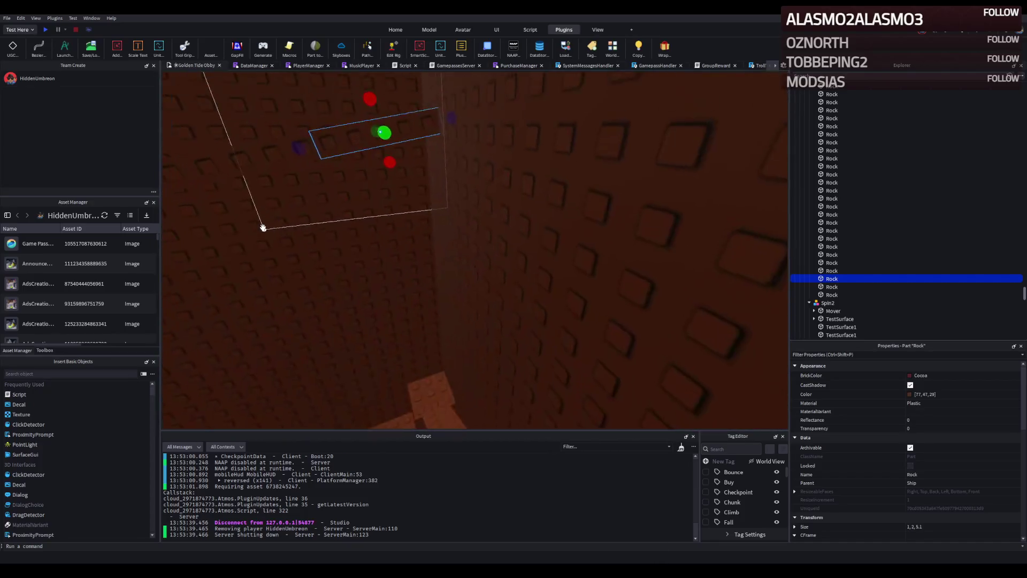
pyautogui.moveTo(452, 177); pyautogui.dragTo(461, 181)
pyautogui.press('e')
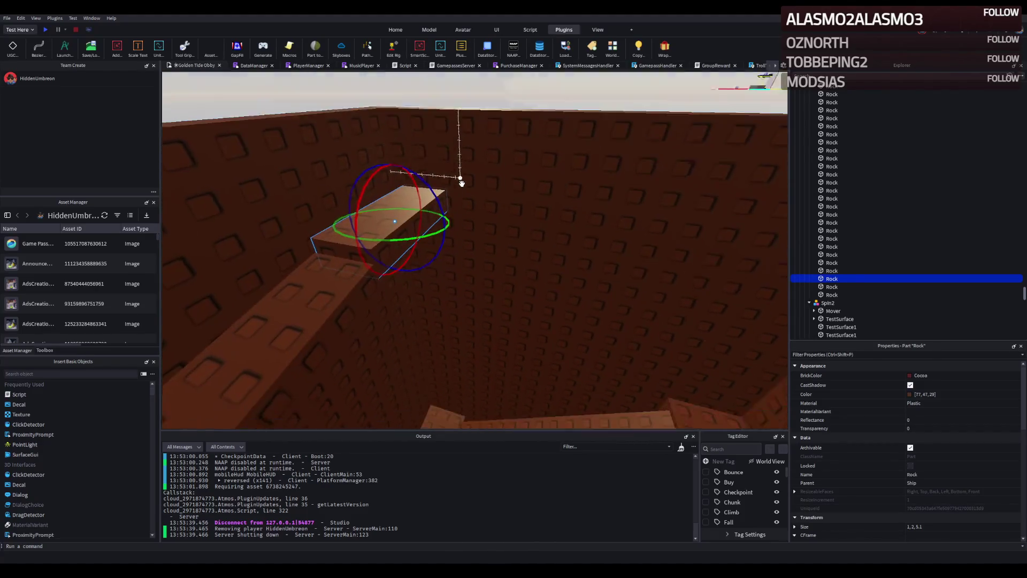
pyautogui.press('q')
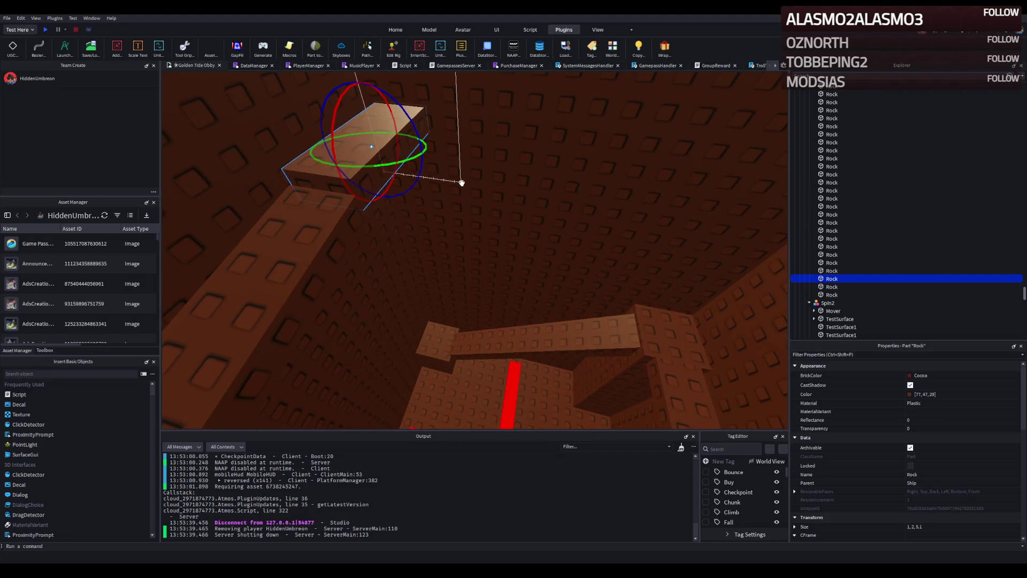
pyautogui.press('e')
# - Thicken the plank slightly and trim its length to 4.9 studs
pyautogui.hotkey('ctrl', '3')
pyautogui.press('f')
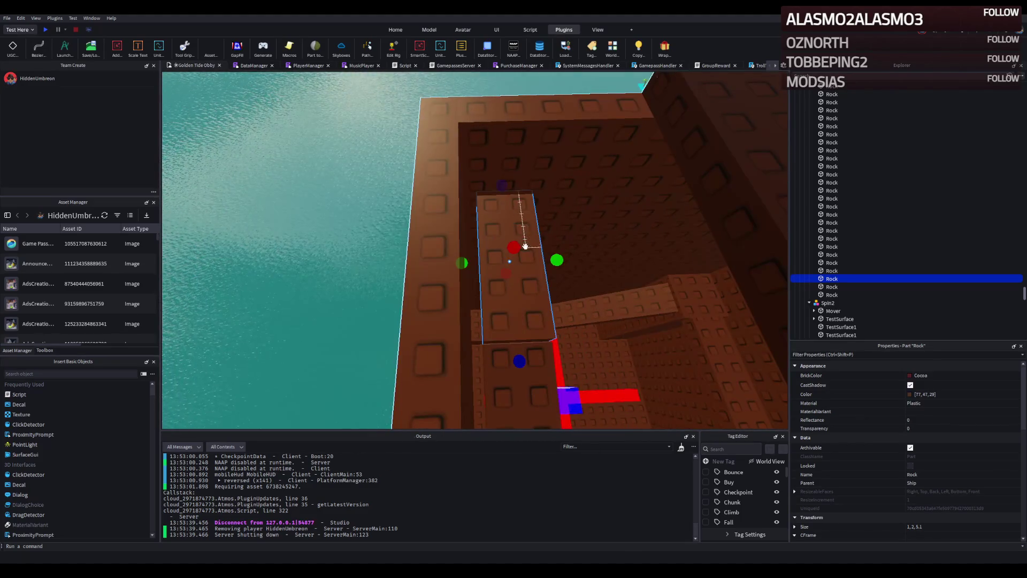
pyautogui.press('q')
pyautogui.moveTo(475, 259); pyautogui.dragTo(495, 262)
pyautogui.press('e')
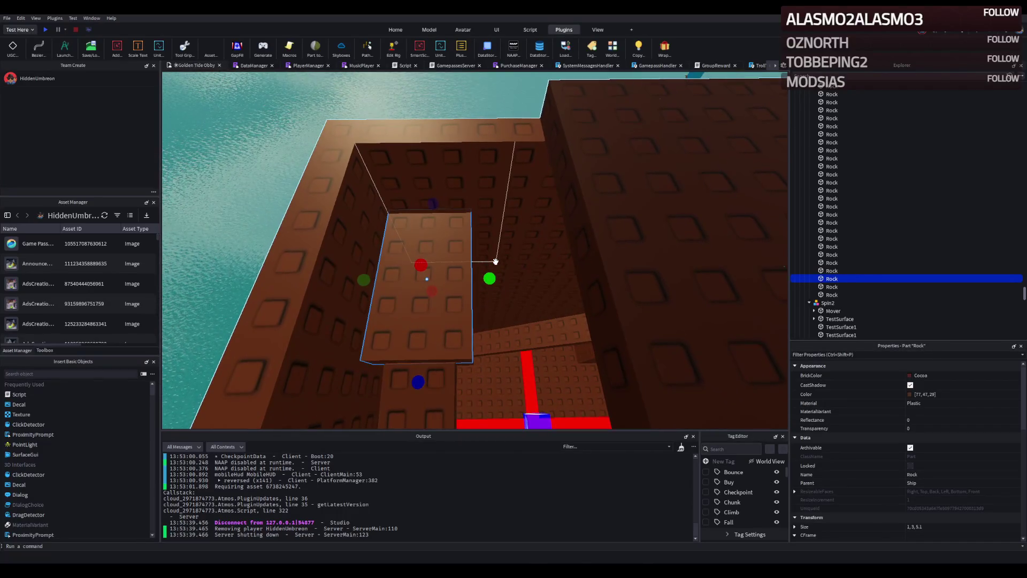
pyautogui.press('e')
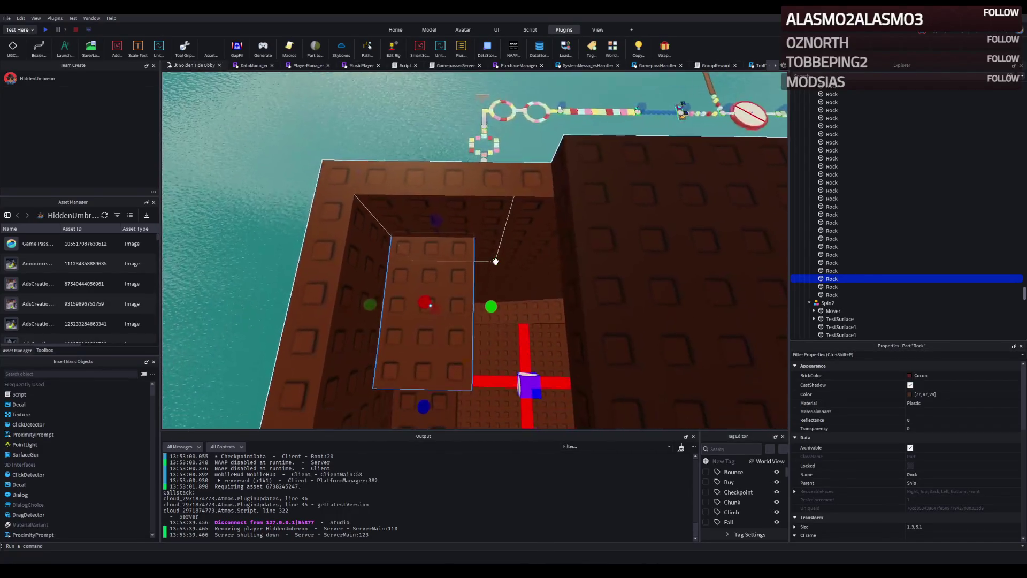
pyautogui.press('q')
pyautogui.moveTo(419, 215)
pyautogui.mouseDown()
pyautogui.moveTo(409, 337)
pyautogui.moveTo(412, 195)
pyautogui.mouseUp()
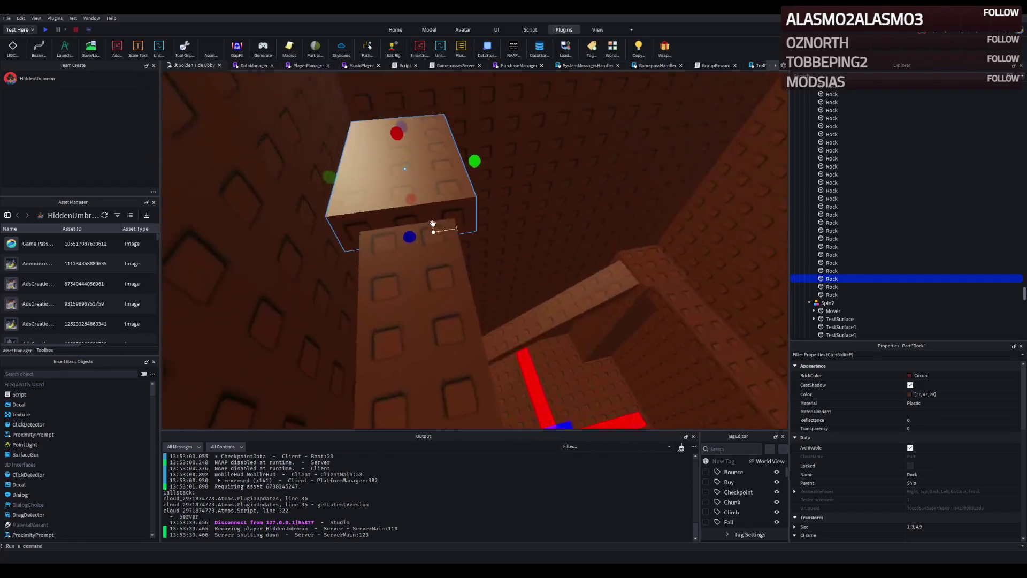
# - Widen the plank and make it taller into a block on the wall top
pyautogui.press('q')
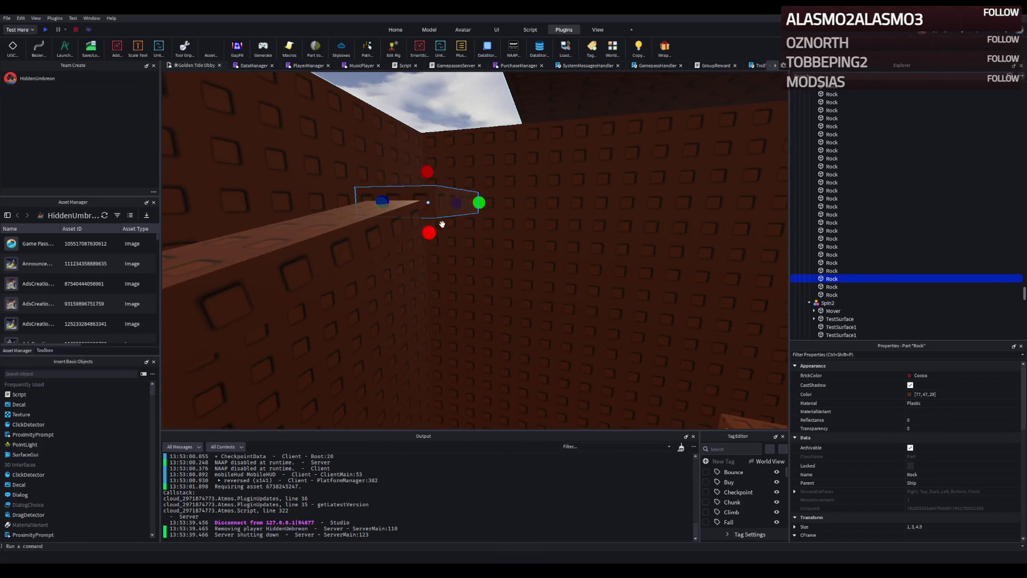
pyautogui.moveTo(350, 260); pyautogui.dragTo(352, 264)
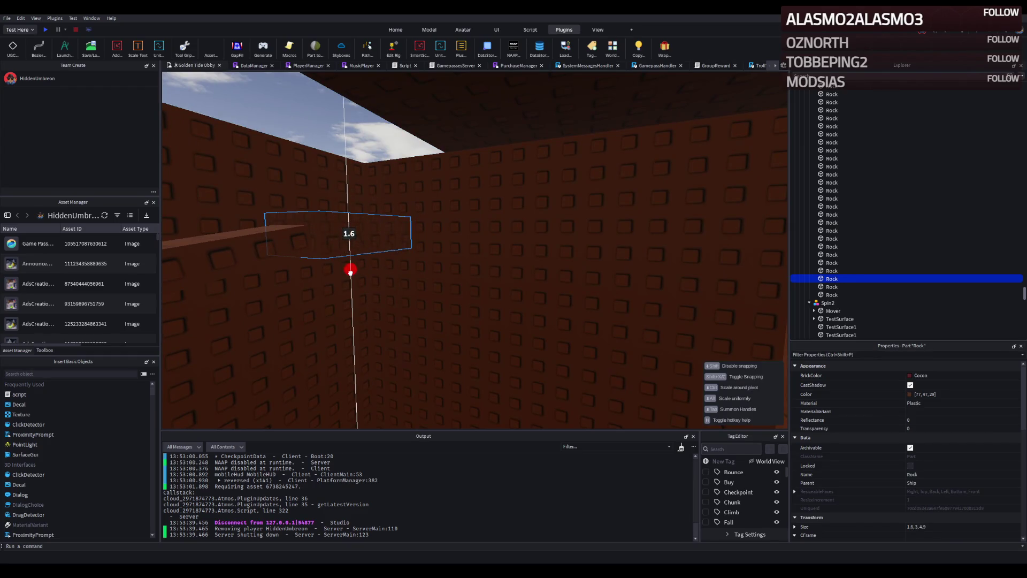
pyautogui.press('f')
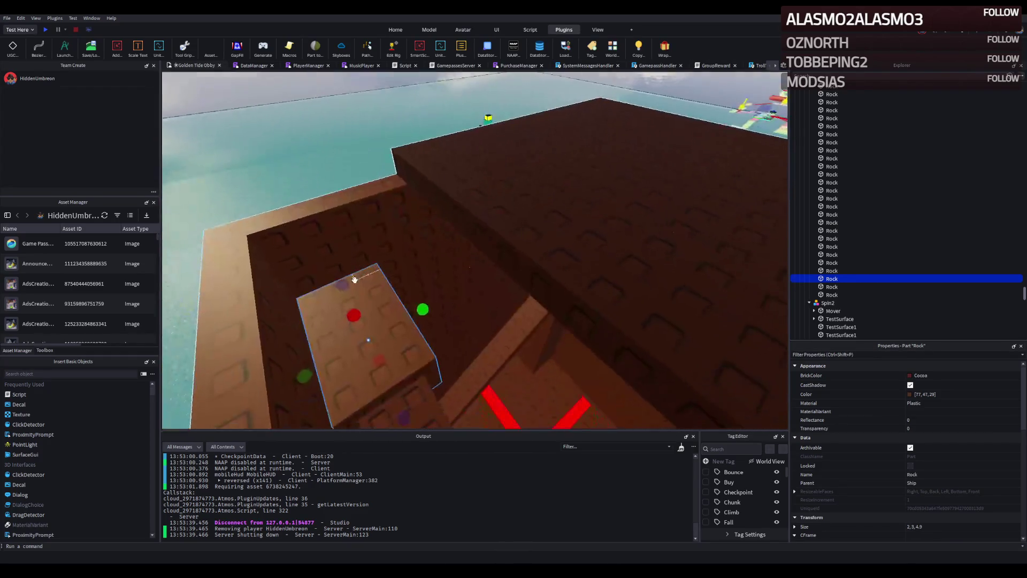
pyautogui.moveTo(426, 295); pyautogui.dragTo(472, 280)
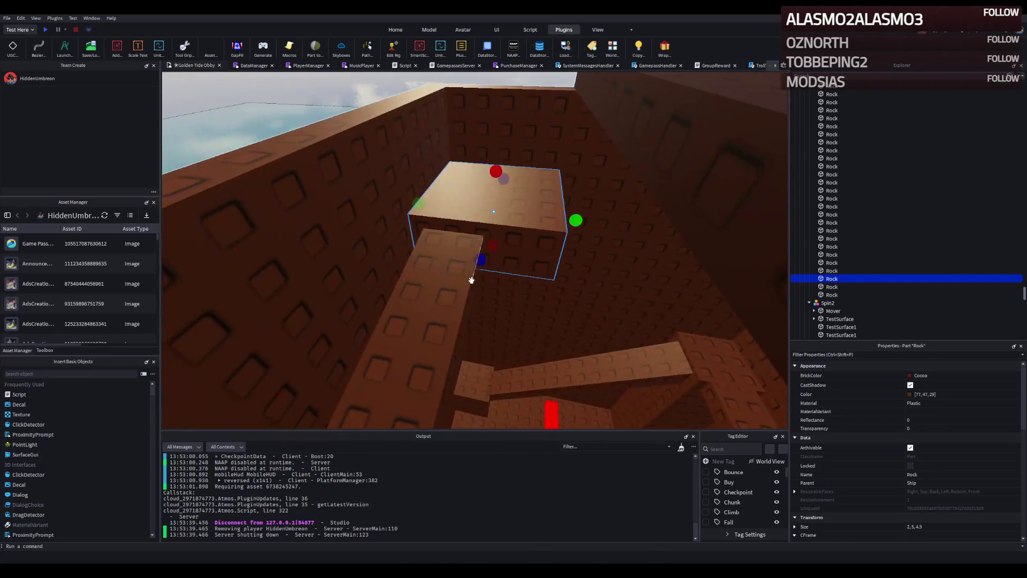
pyautogui.press('a')
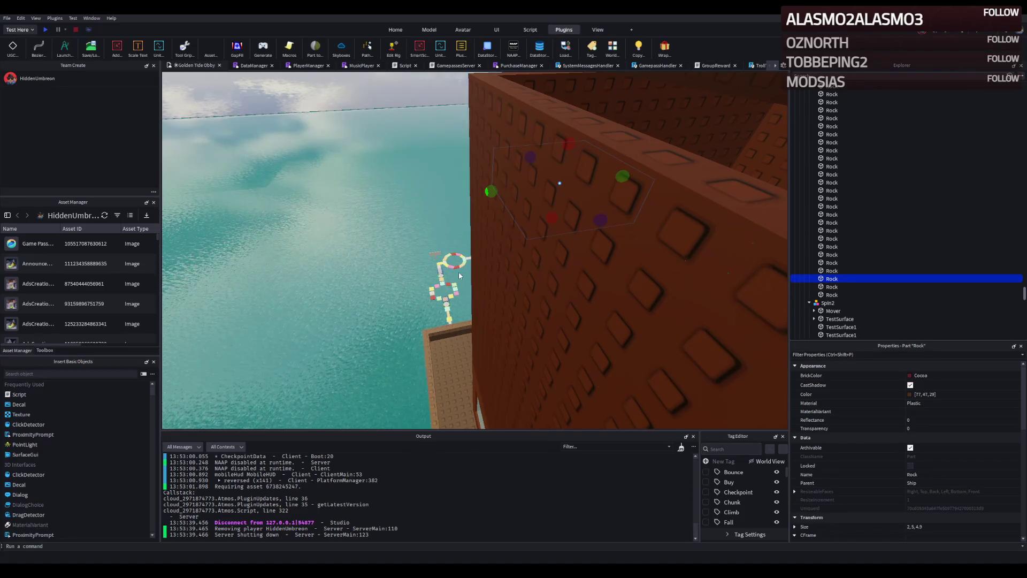
pyautogui.press('d')
pyautogui.press('w')
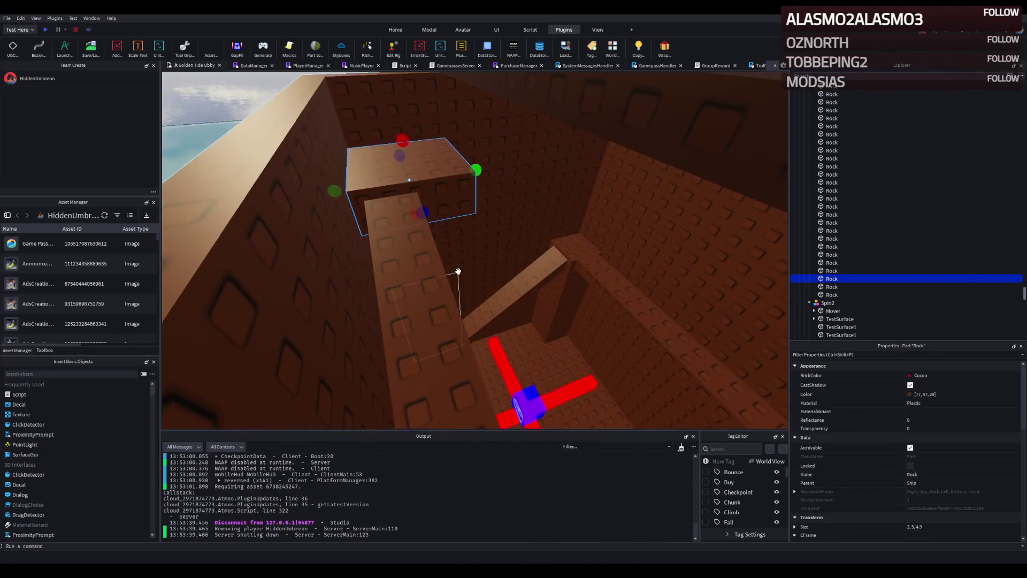
pyautogui.press('s')
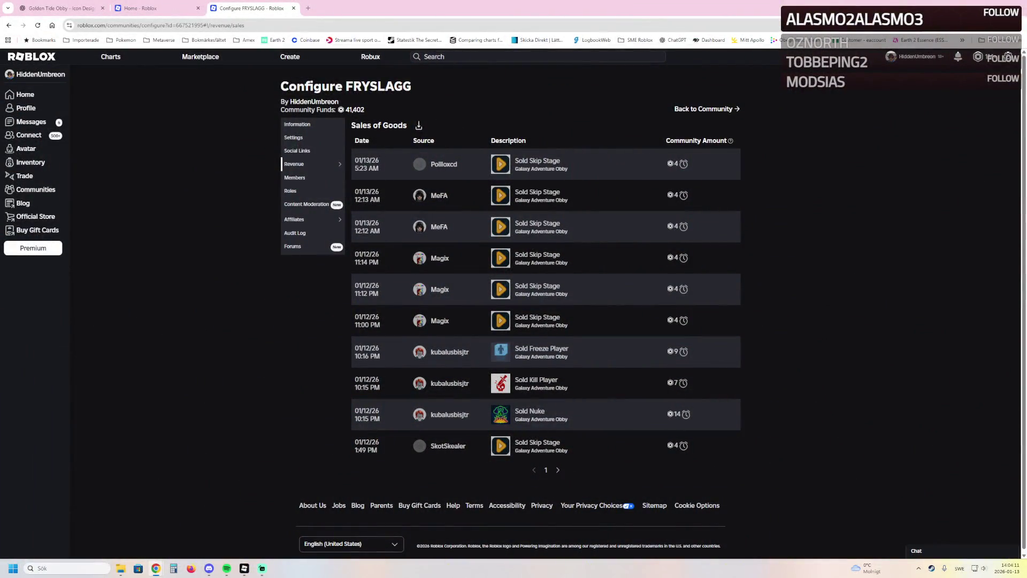
# - Open FRYSLAGG's revenue Summary, then return to the FRYSLAGG community page and its options
pyautogui.tripleClick(541, 168)
pyautogui.click(683, 163)
pyautogui.moveTo(313, 164)
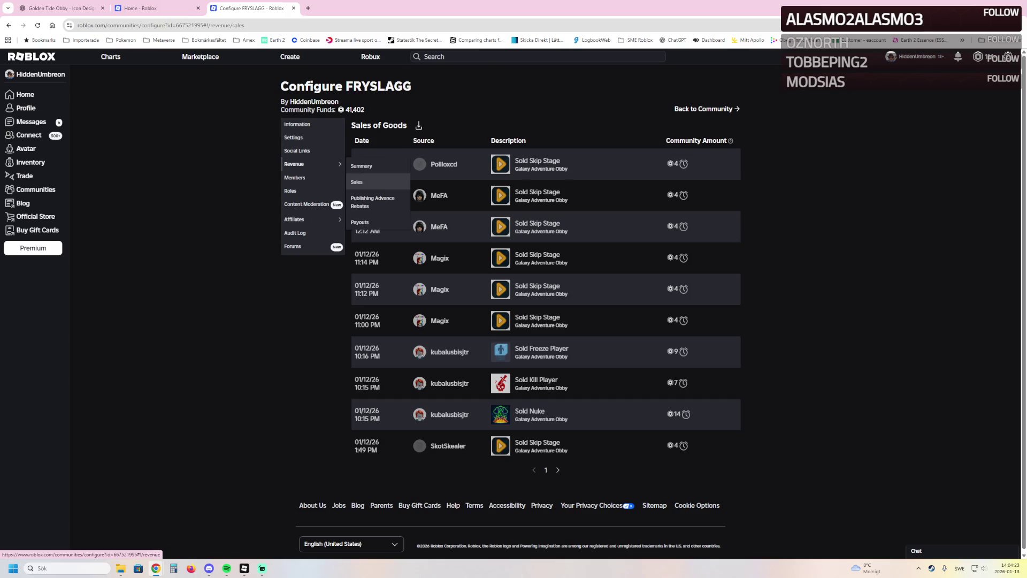
pyautogui.click(374, 165)
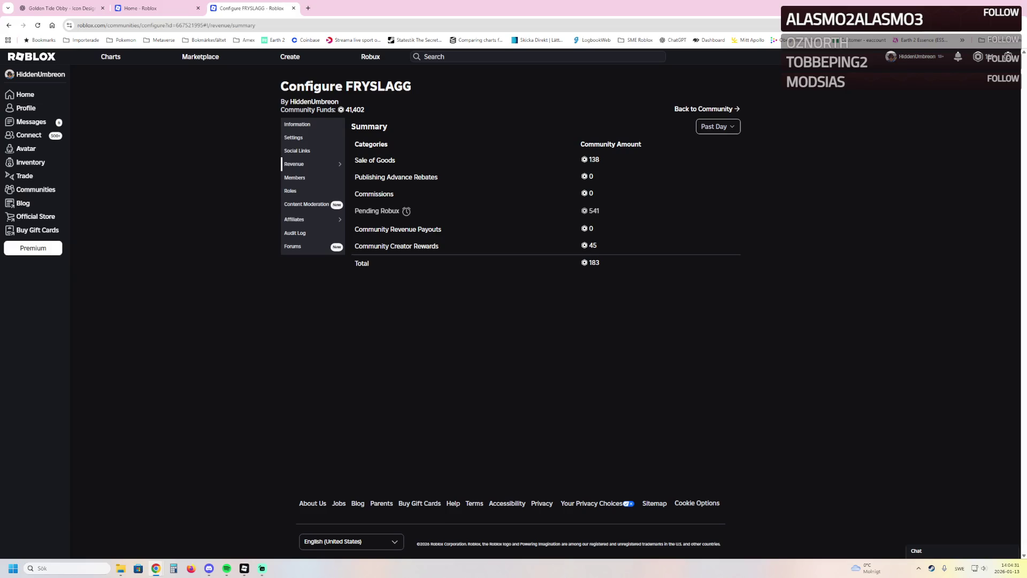
pyautogui.click(702, 108)
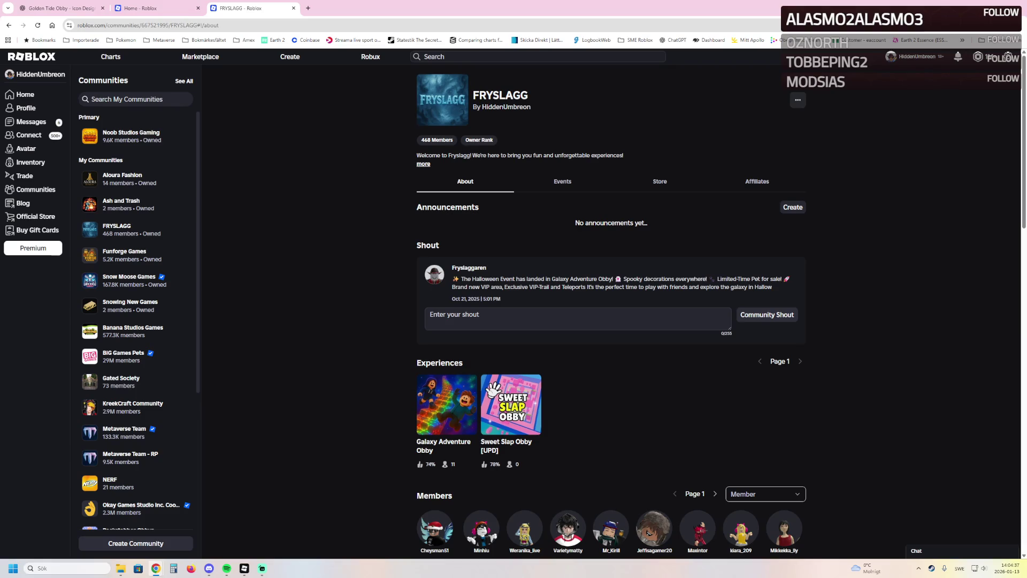
pyautogui.click(798, 99)
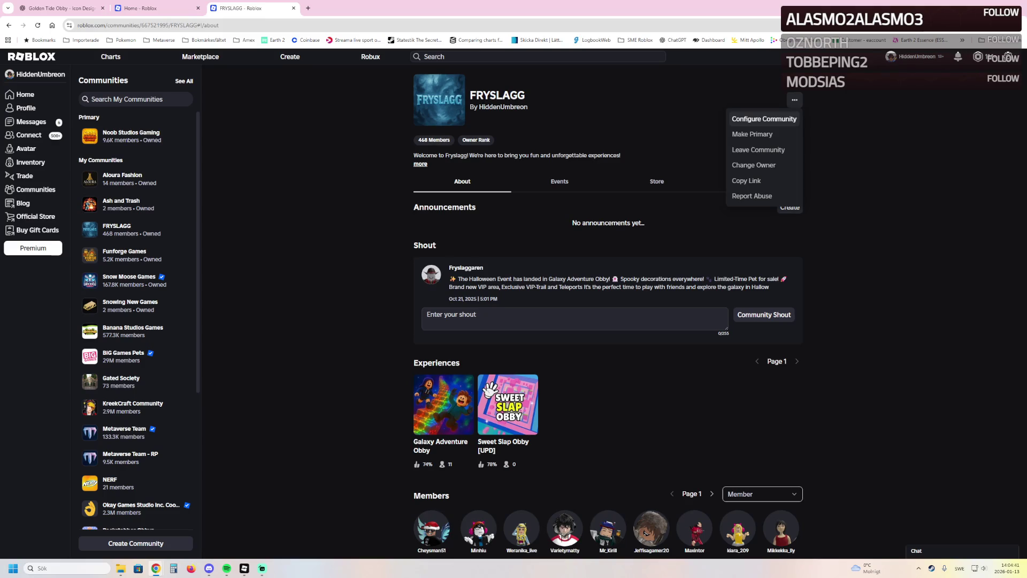
# - Open FRYSLAGG's Sales of goods history and page forward through older sales
pyautogui.click(764, 119)
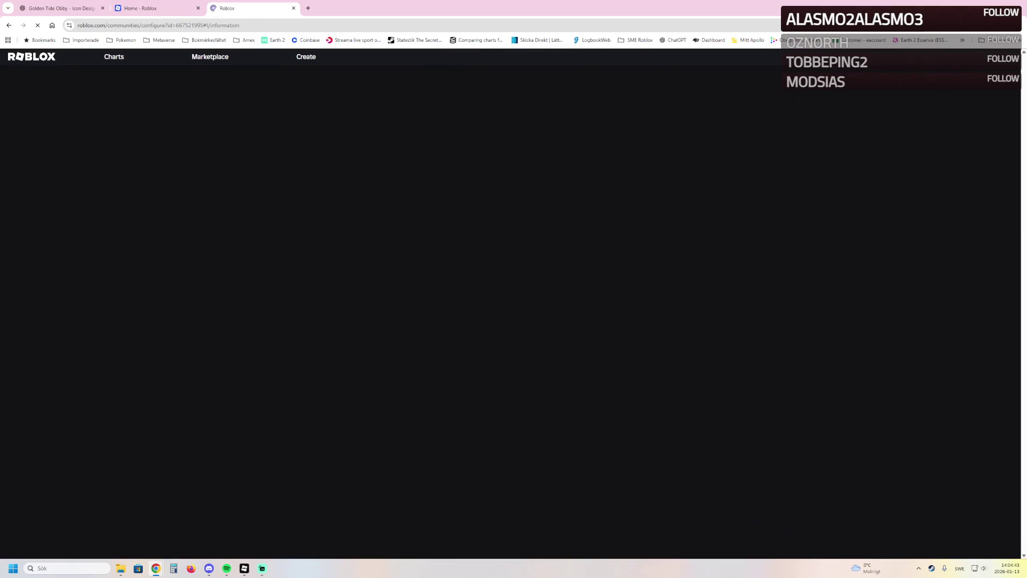
pyautogui.moveTo(300, 164)
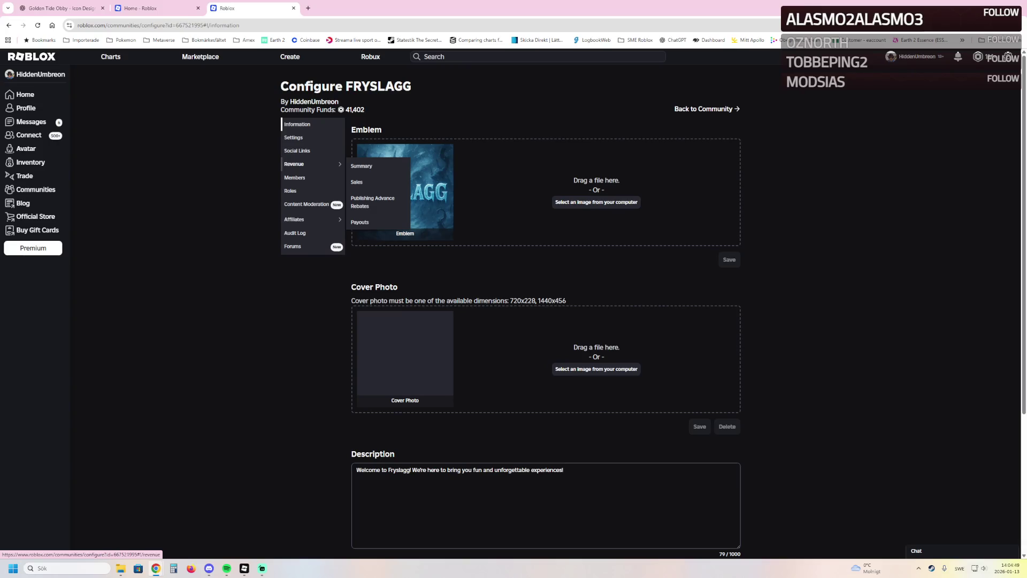
pyautogui.click(357, 182)
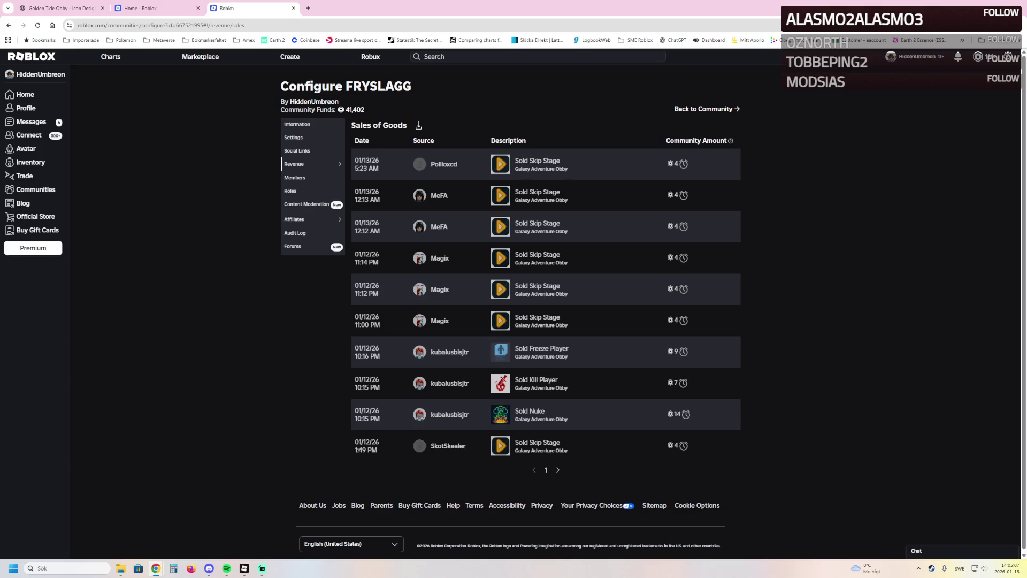
pyautogui.click(558, 470)
pyautogui.click(558, 469)
pyautogui.click(558, 470)
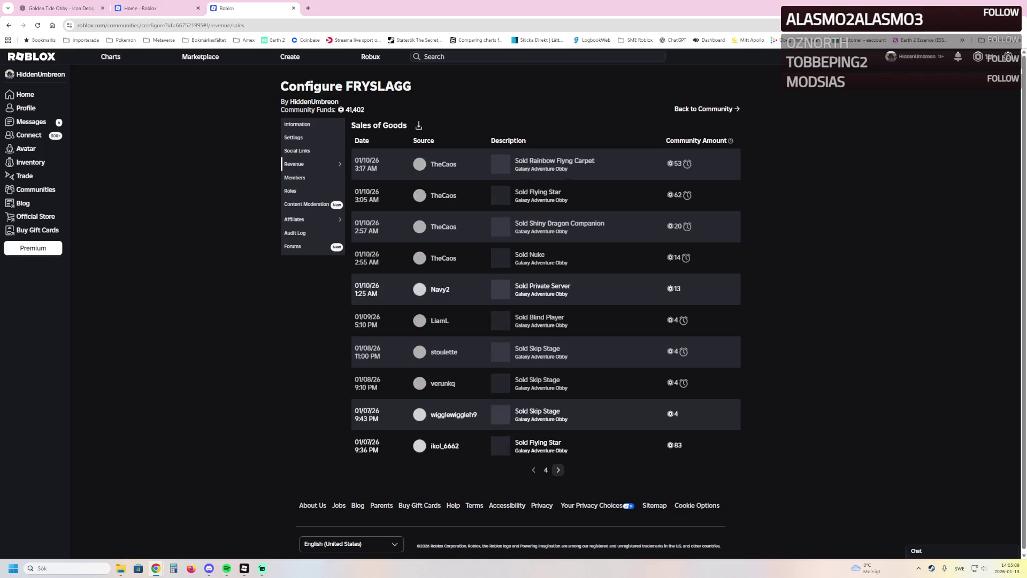
pyautogui.click(558, 470)
pyautogui.click(558, 469)
pyautogui.click(558, 470)
pyautogui.click(558, 469)
pyautogui.click(558, 470)
pyautogui.click(558, 470)
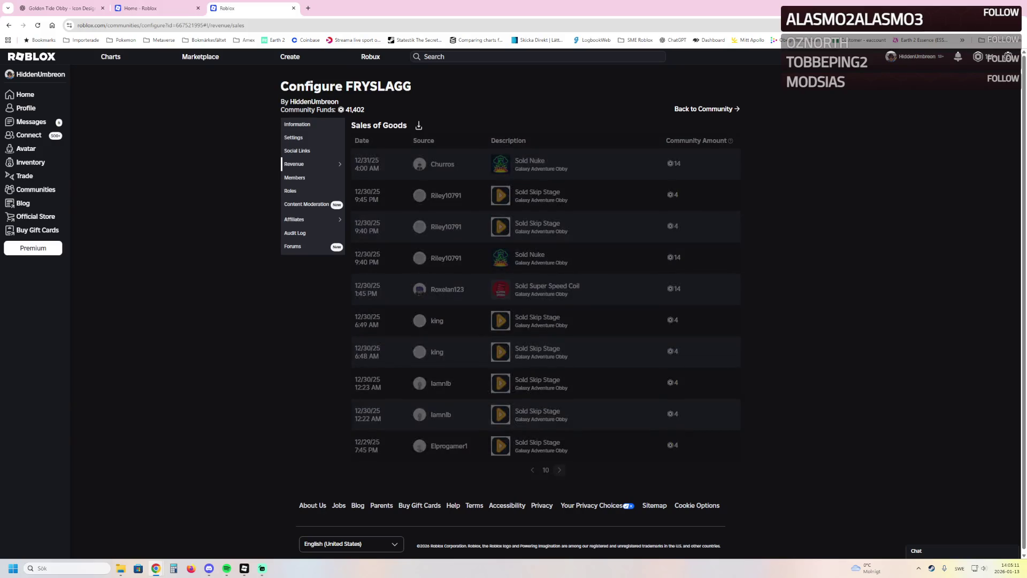
pyautogui.click(558, 469)
# - Page back to the newest sales and view the revenue Summary
pyautogui.click(534, 470)
pyautogui.click(533, 470)
pyautogui.click(534, 470)
pyautogui.click(533, 470)
pyautogui.click(533, 469)
pyautogui.click(533, 470)
pyautogui.click(533, 469)
pyautogui.click(534, 470)
pyautogui.click(533, 469)
pyautogui.click(533, 469)
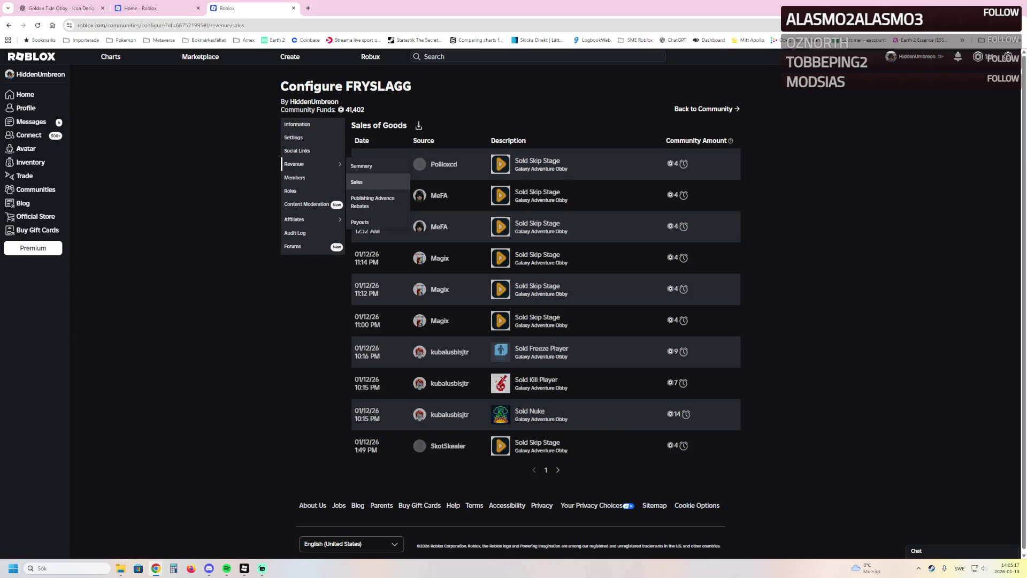
pyautogui.click(361, 165)
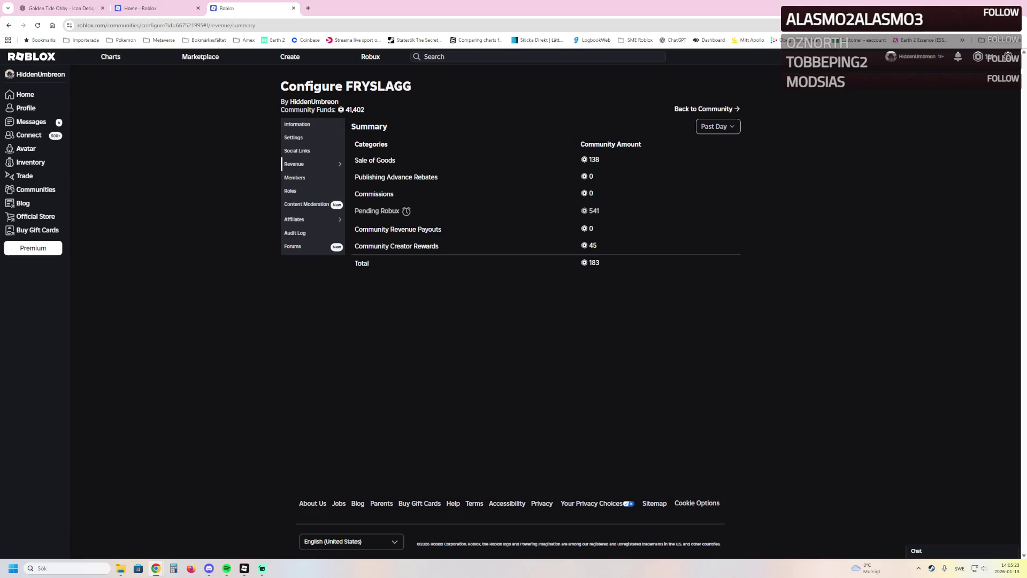
pyautogui.moveTo(407, 212)
# - Open Galaxy Adventure Obby's analytics and view Monetization overview and Creator Rewards
pyautogui.click(541, 167)
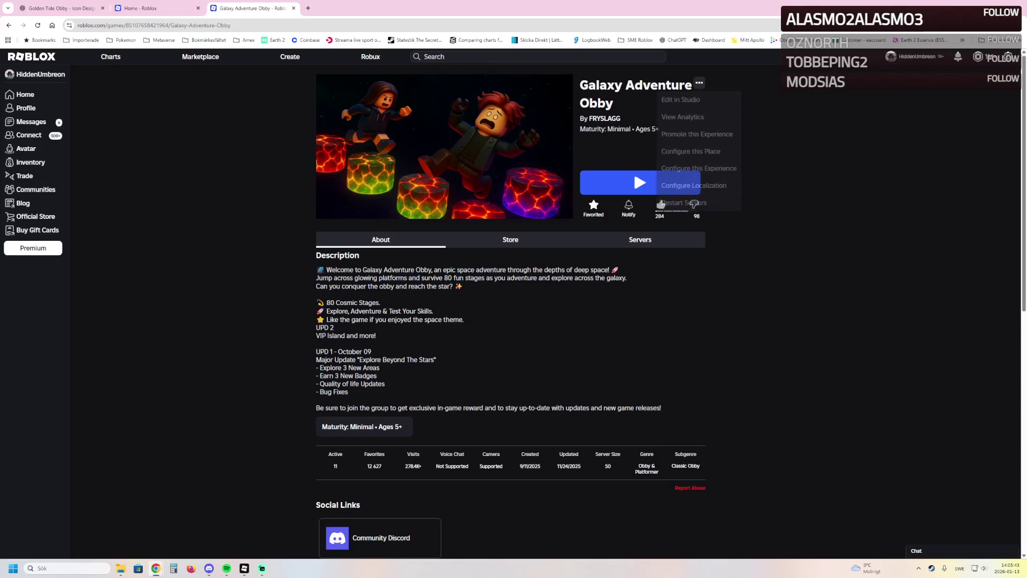
pyautogui.click(699, 83)
pyautogui.click(682, 116)
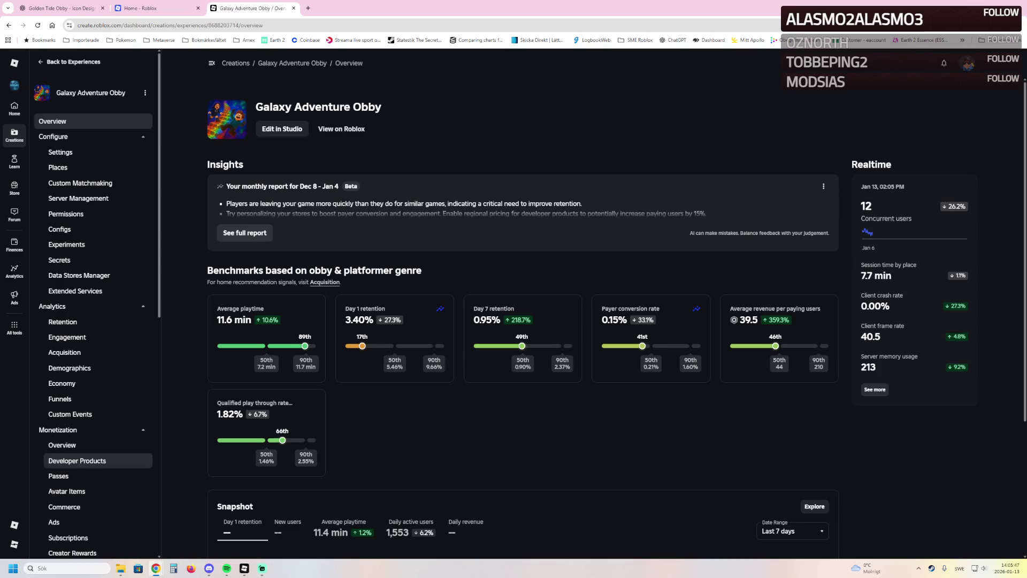
pyautogui.click(62, 445)
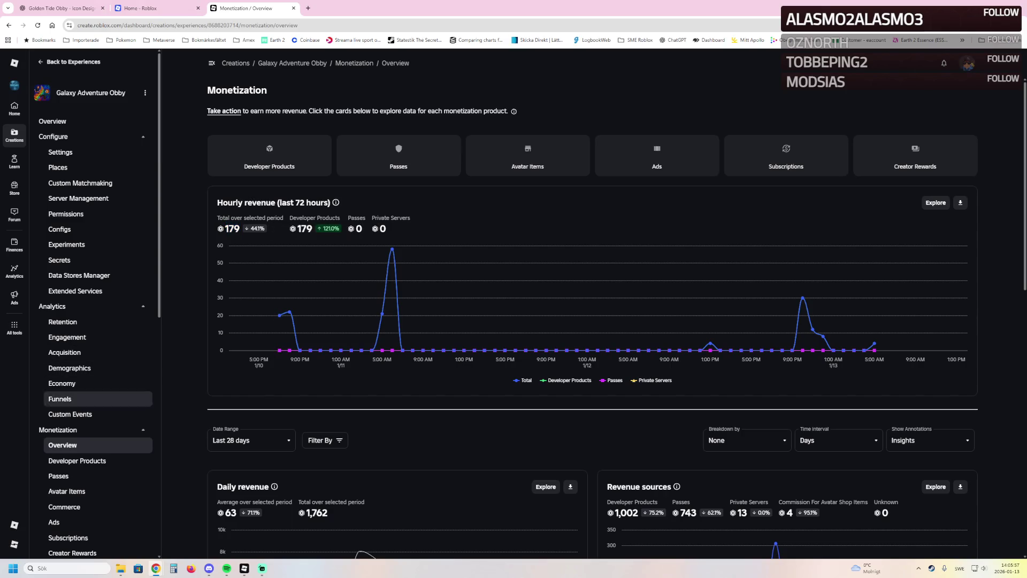
pyautogui.scroll(-2, 86, 450)
pyautogui.click(73, 472)
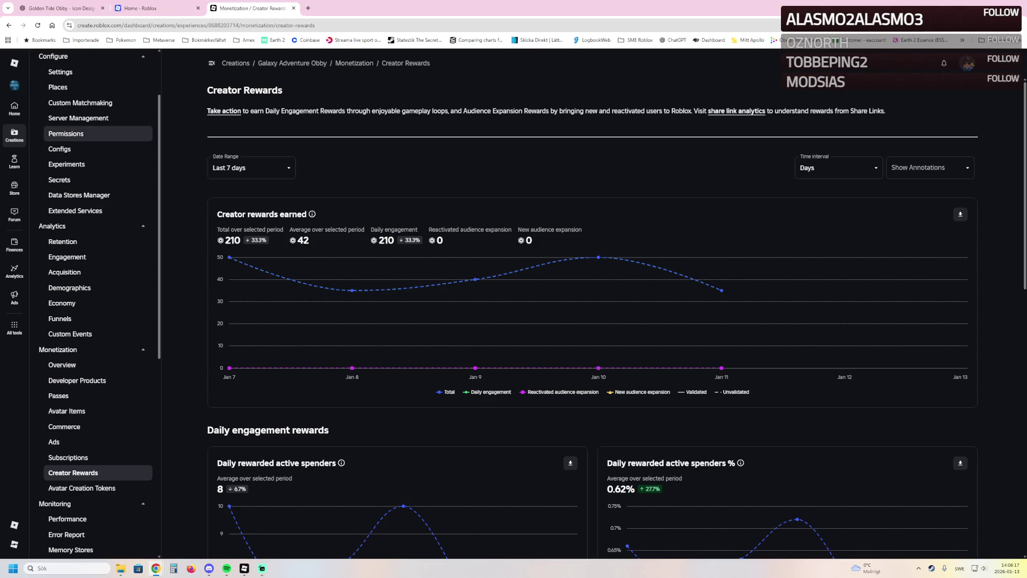
# - Return to the game's Overview dashboard and open its public Roblox page
pyautogui.scroll(2, 81, 134)
pyautogui.click(53, 121)
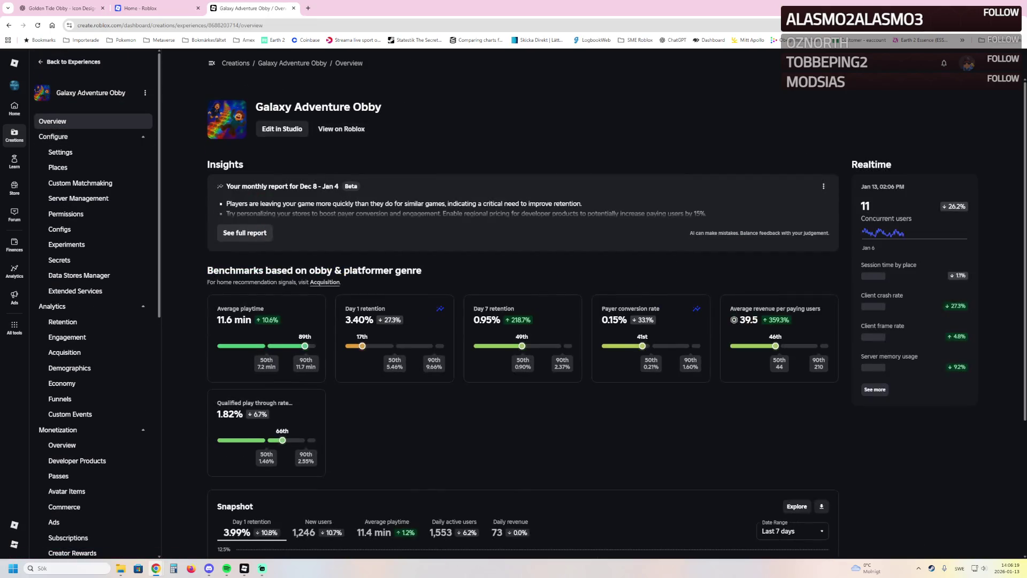
pyautogui.click(358, 128)
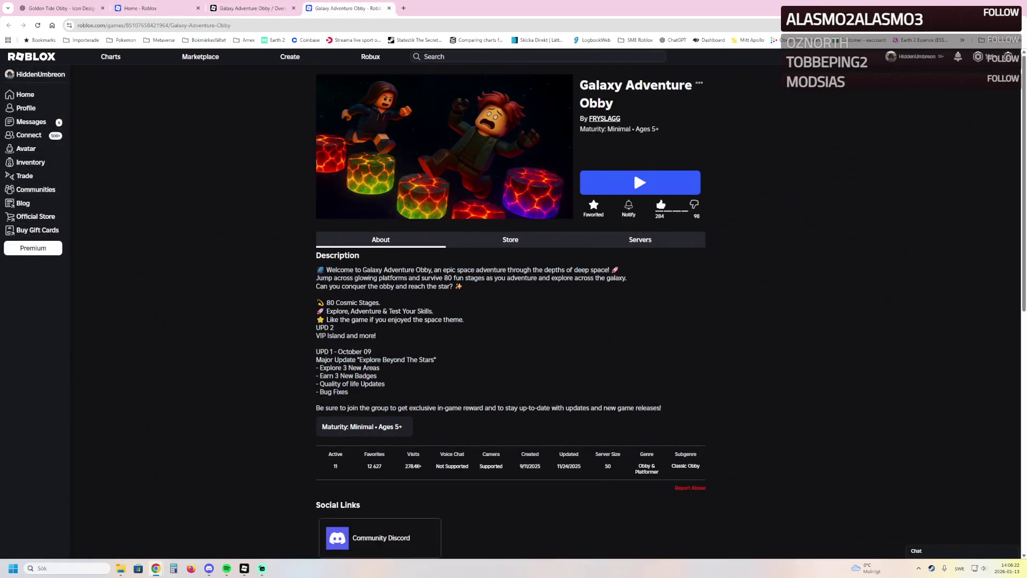
# - Follow the FRYSLAGG creator link under the Galaxy Adventure Obby title
pyautogui.click(604, 119)
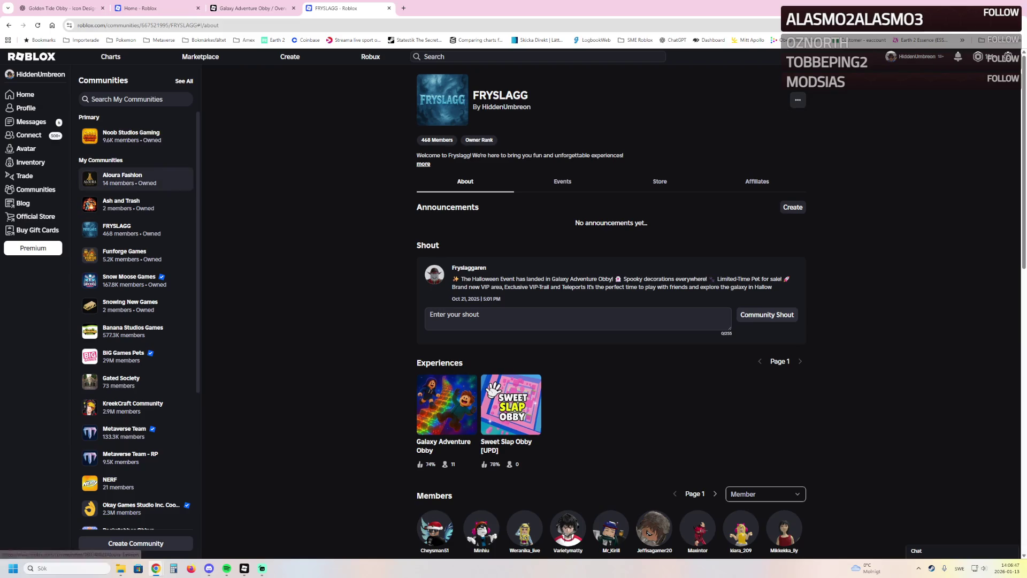
# - Open Aloura Fashion's community configuration and view its Sales of goods
pyautogui.click(122, 179)
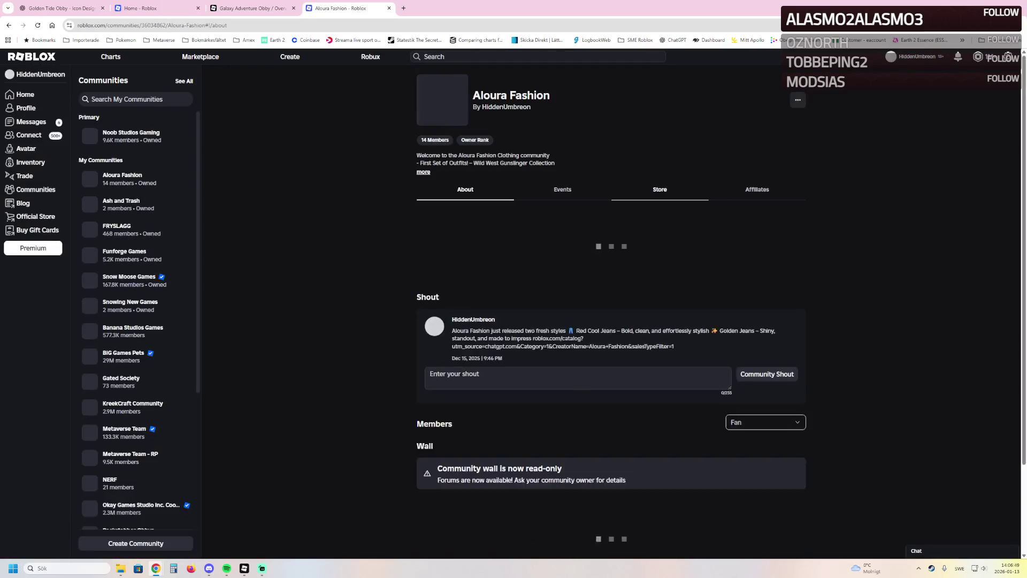
pyautogui.click(796, 99)
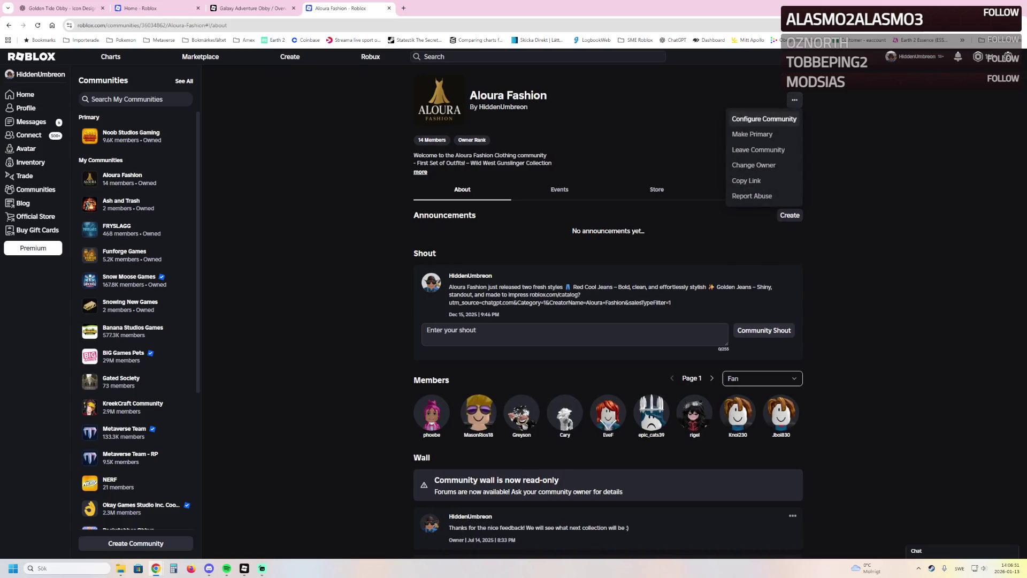
pyautogui.click(764, 119)
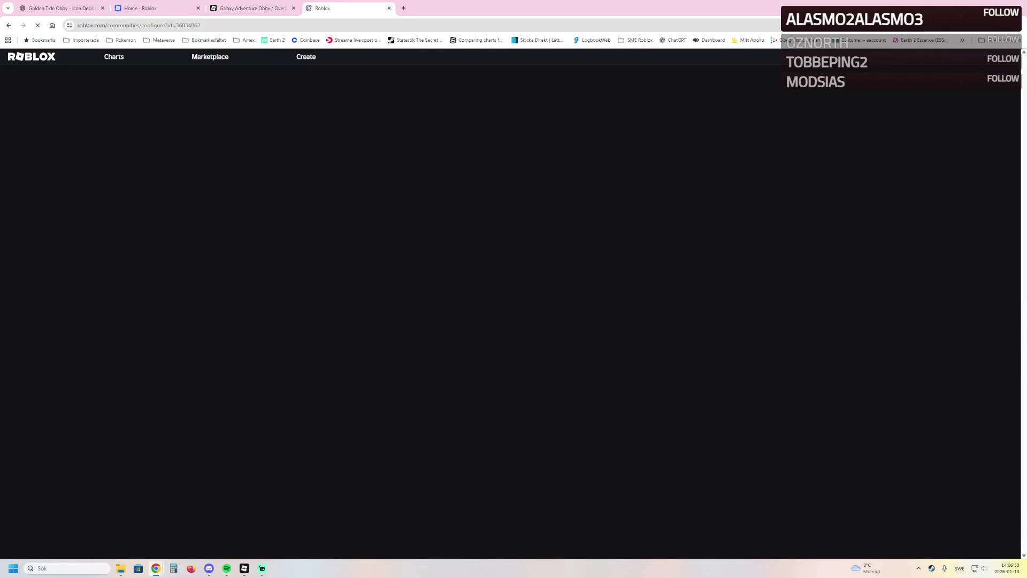
pyautogui.moveTo(293, 164)
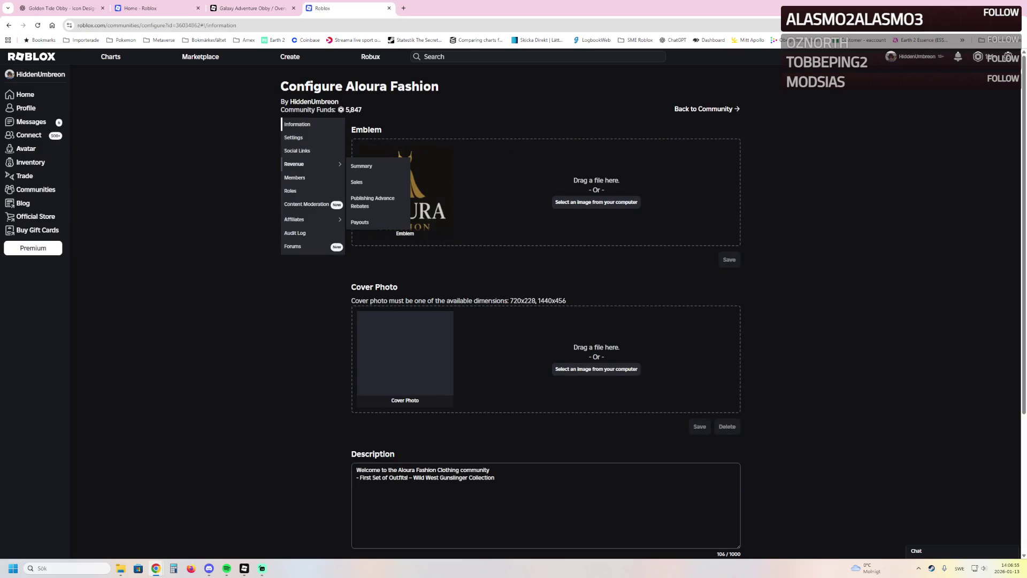
pyautogui.click(361, 182)
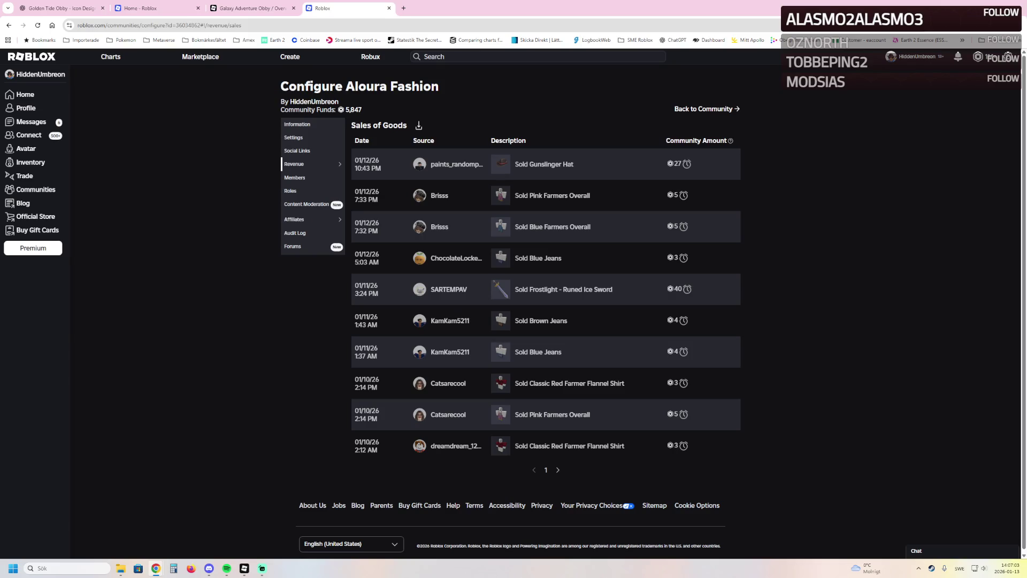
# - View Aloura Fashion's revenue Summary, go back to the community, then switch to Studio
pyautogui.moveTo(687, 164)
pyautogui.moveTo(311, 164)
pyautogui.click(358, 166)
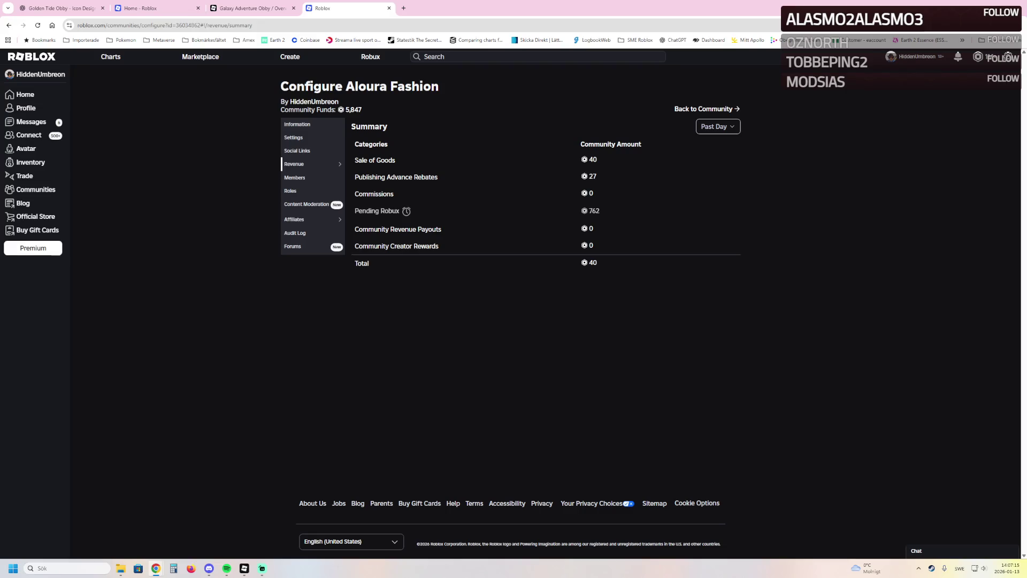
pyautogui.click(703, 109)
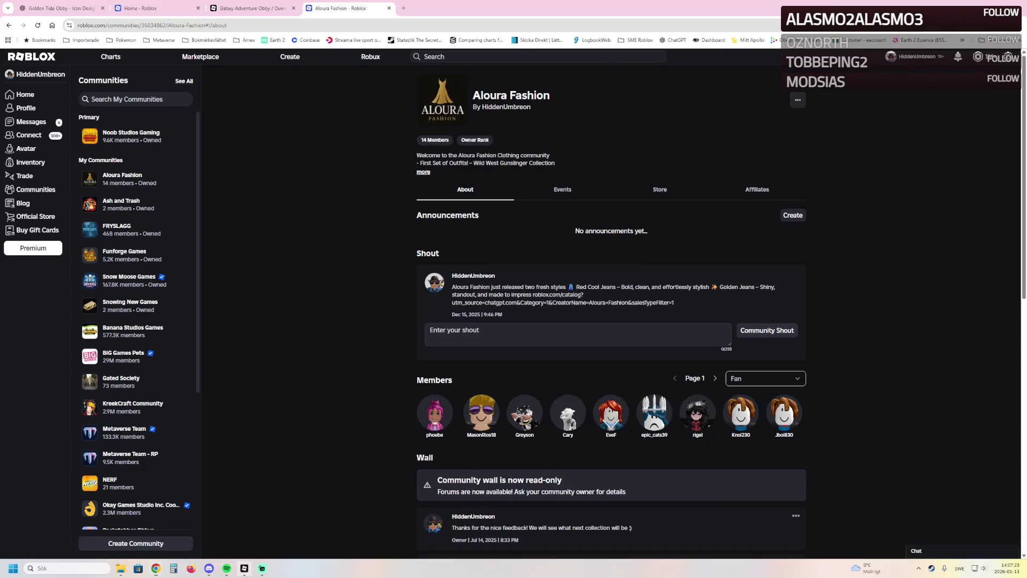
pyautogui.click(244, 568)
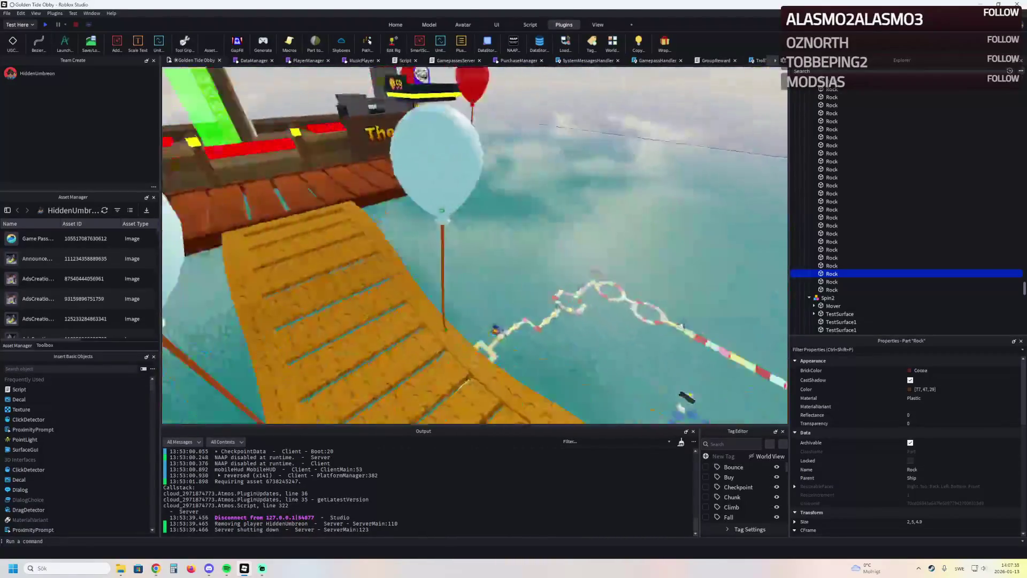
# - Playtest the obby, mute the music, and walk across the bridge onto The Dock
pyautogui.press('F5')
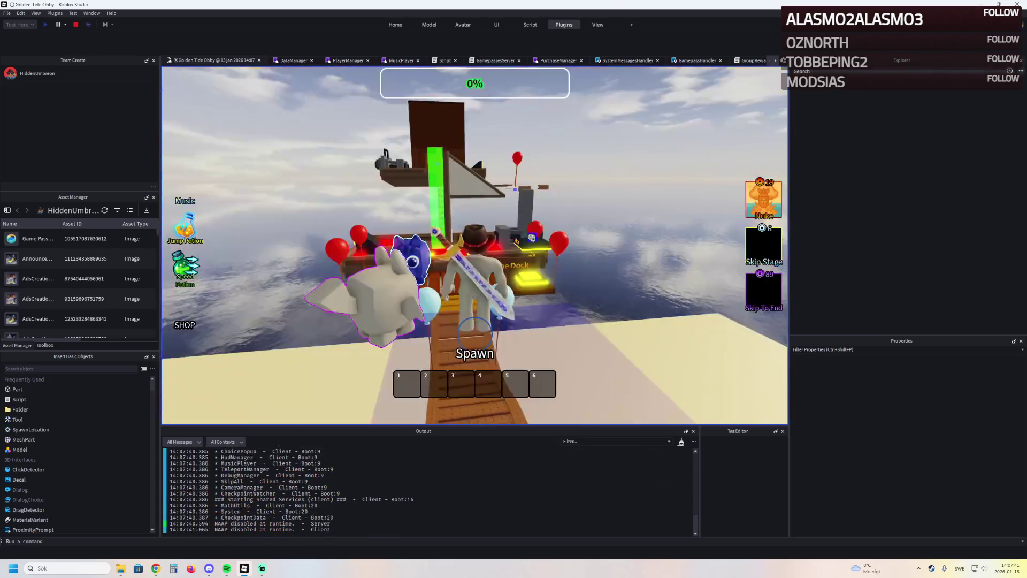
pyautogui.press('w')
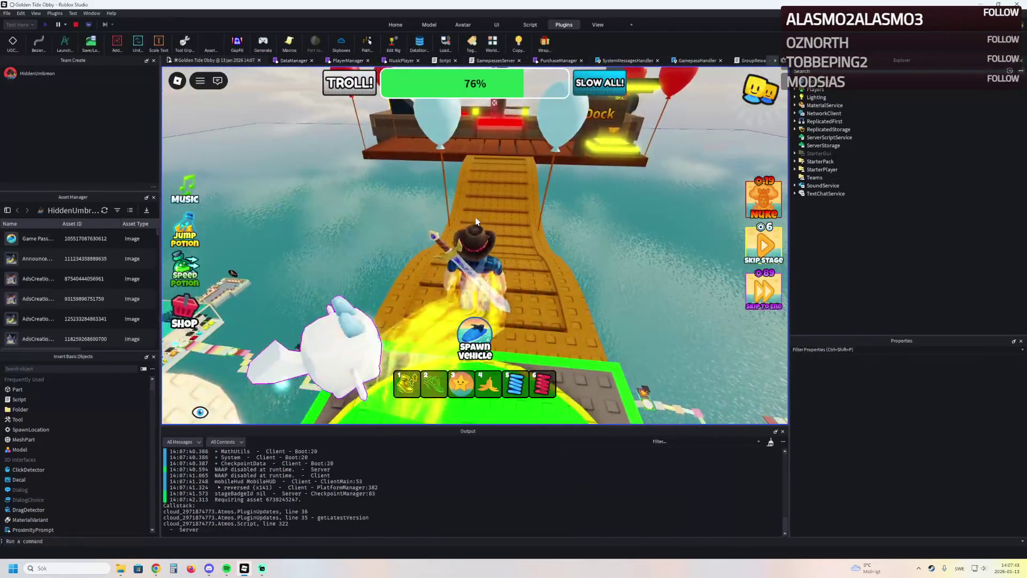
pyautogui.click(185, 187)
pyautogui.press('w')
pyautogui.press('w')
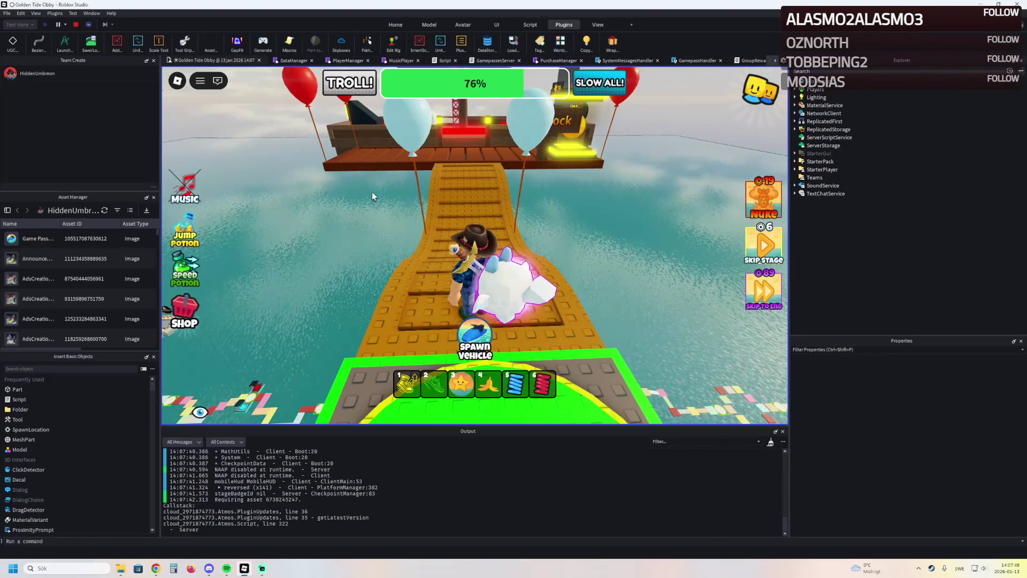
pyautogui.press('w')
pyautogui.press('w')
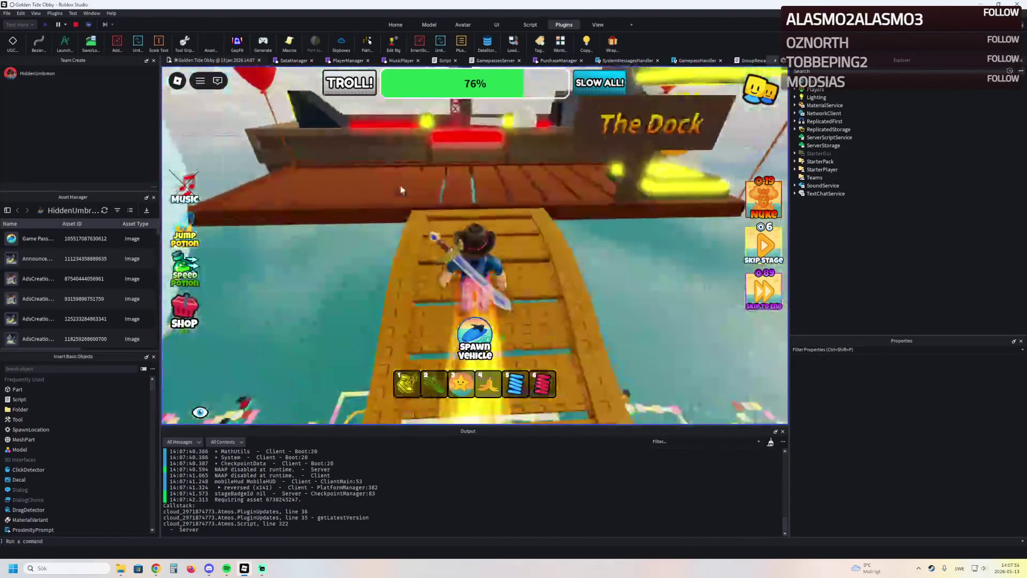
pyautogui.press('w')
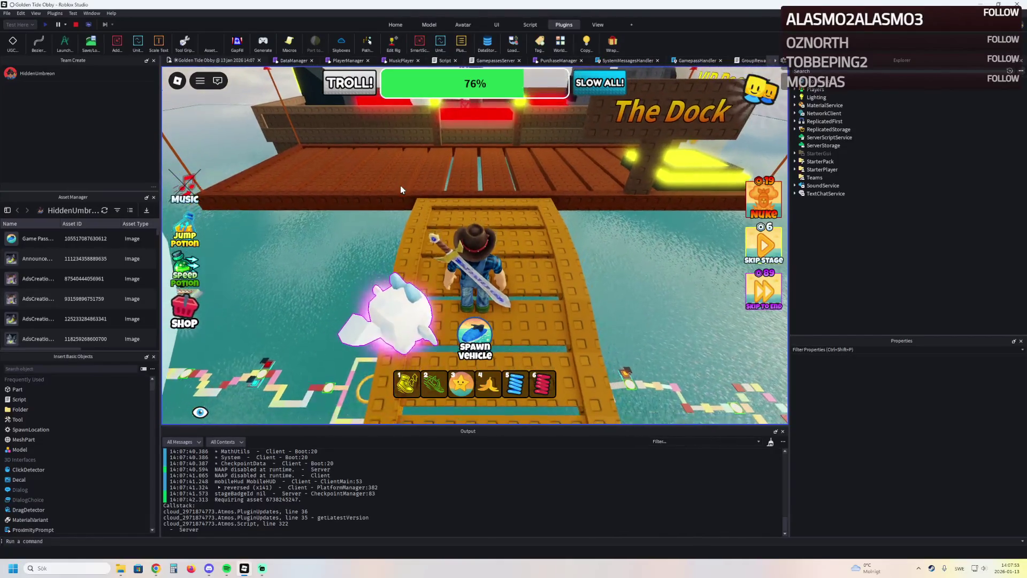
pyautogui.press('w')
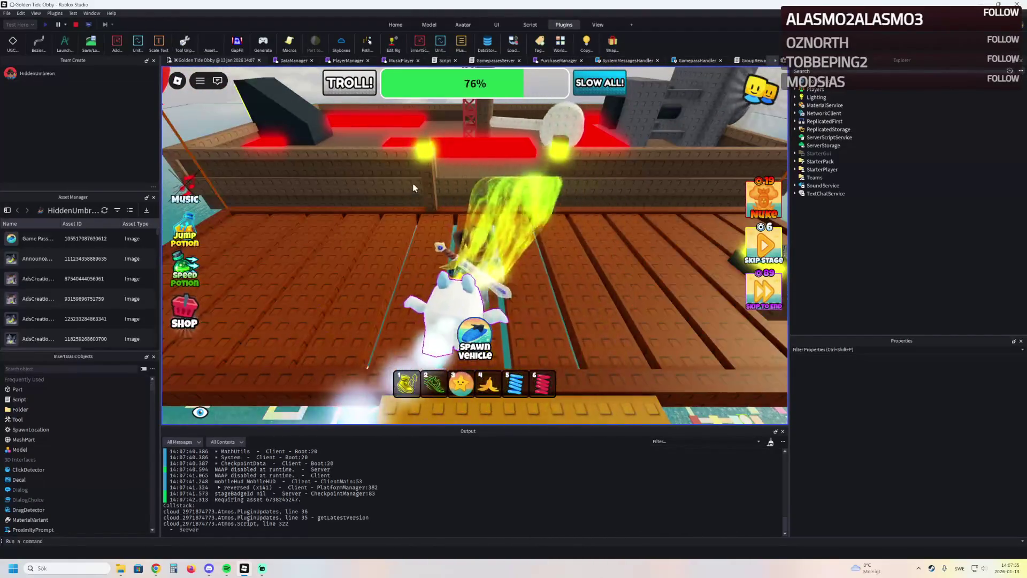
pyautogui.press('w')
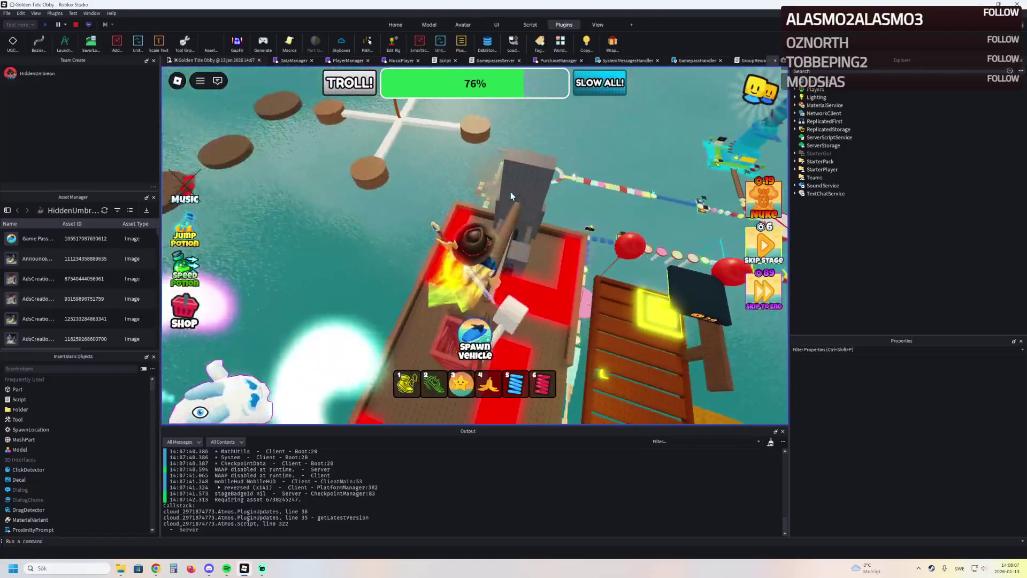
# - Climb the grey tower on deck, then switch over to the browser
pyautogui.press('w')
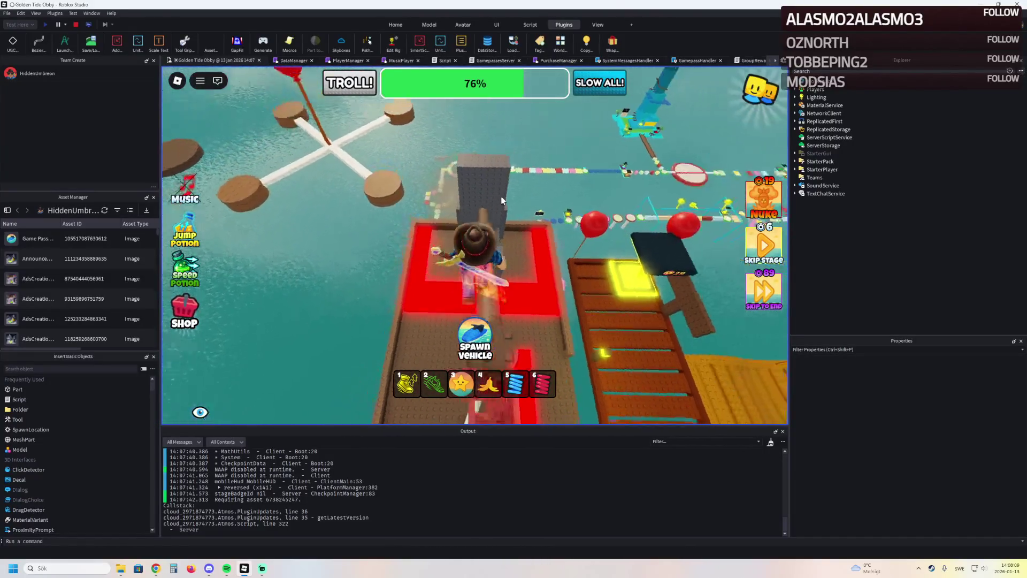
pyautogui.press('w')
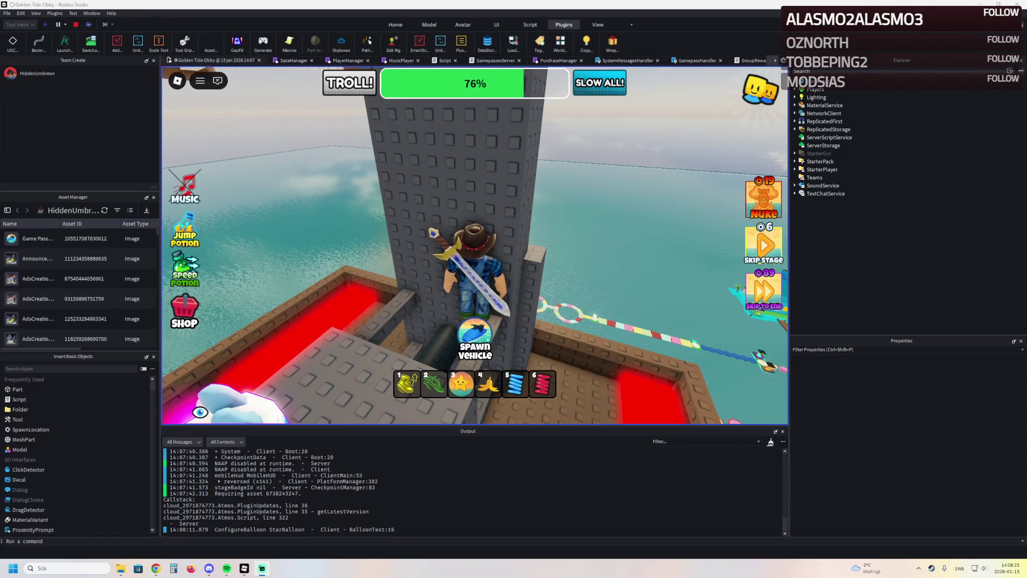
pyautogui.hotkey('alt', 'Tab')
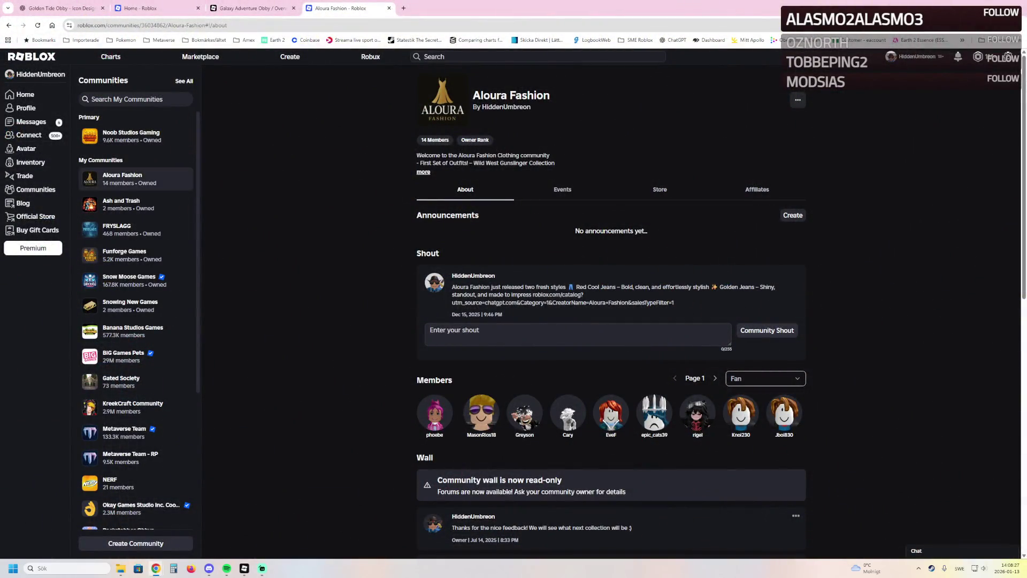
# - Check the FRYSLAGG community's revenue summary, including the Community Creator Rewards amount
pyautogui.click(123, 229)
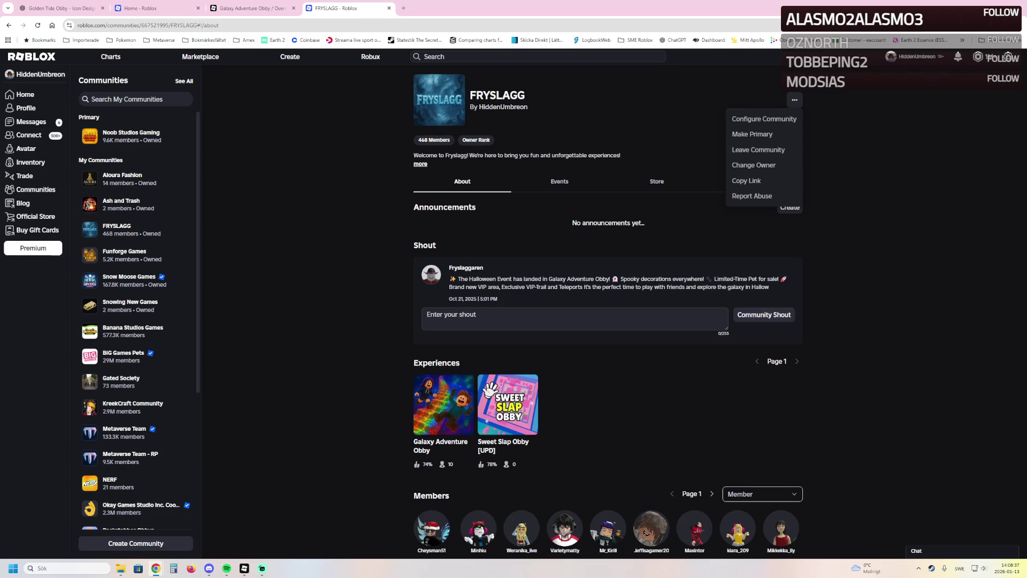
pyautogui.click(763, 118)
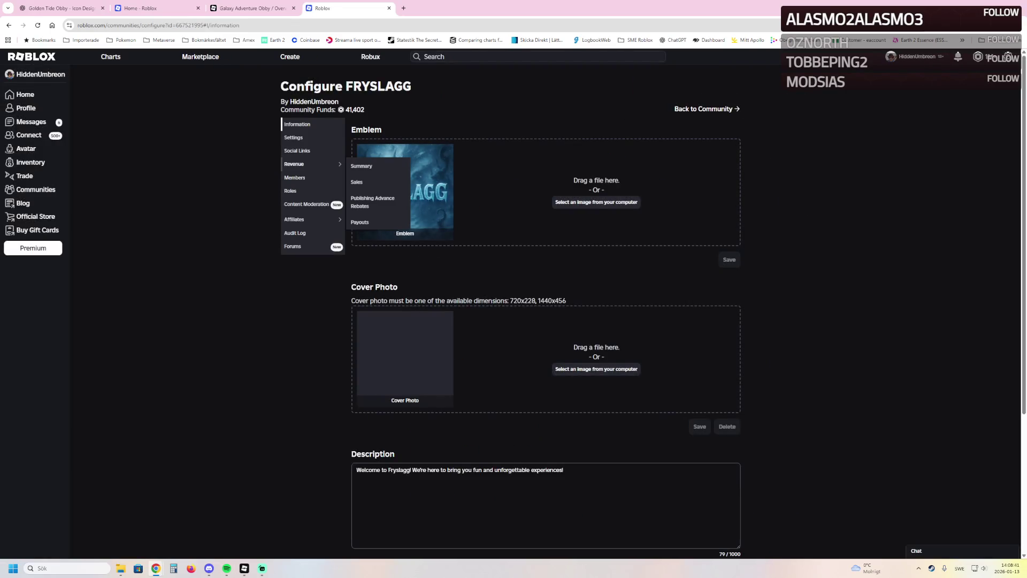
pyautogui.moveTo(310, 163)
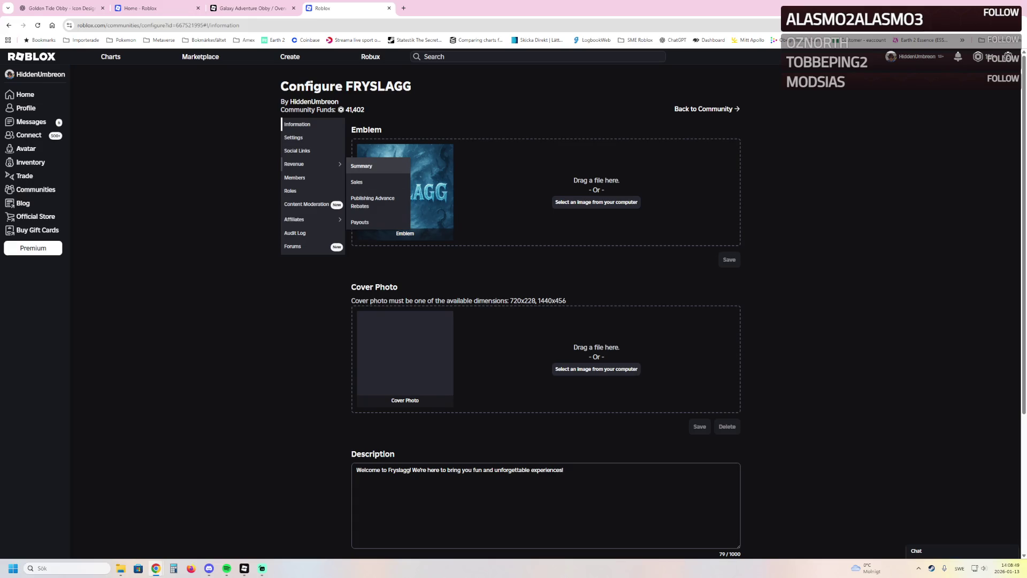
pyautogui.click(362, 165)
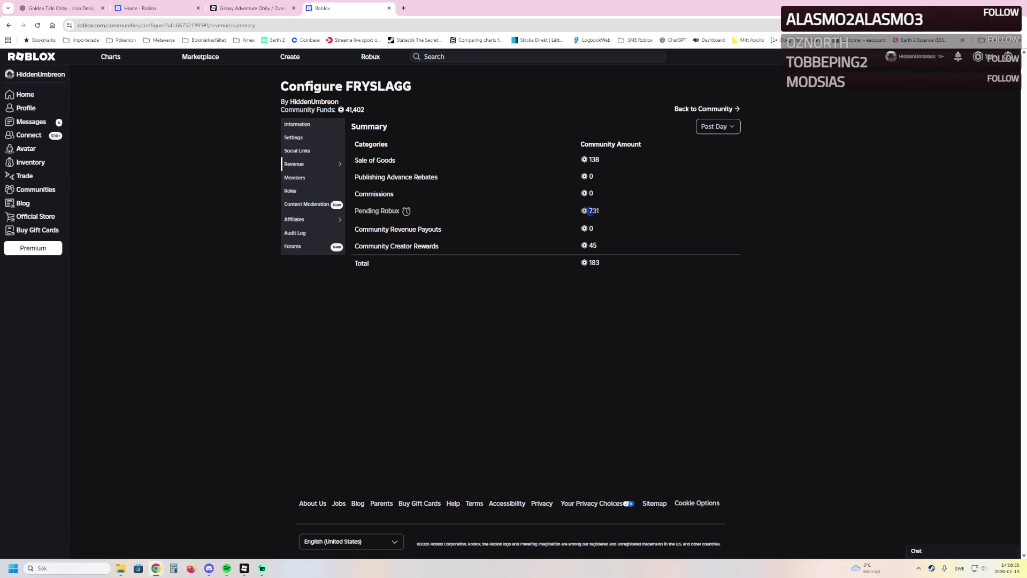
pyautogui.moveTo(353, 246); pyautogui.dragTo(591, 247)
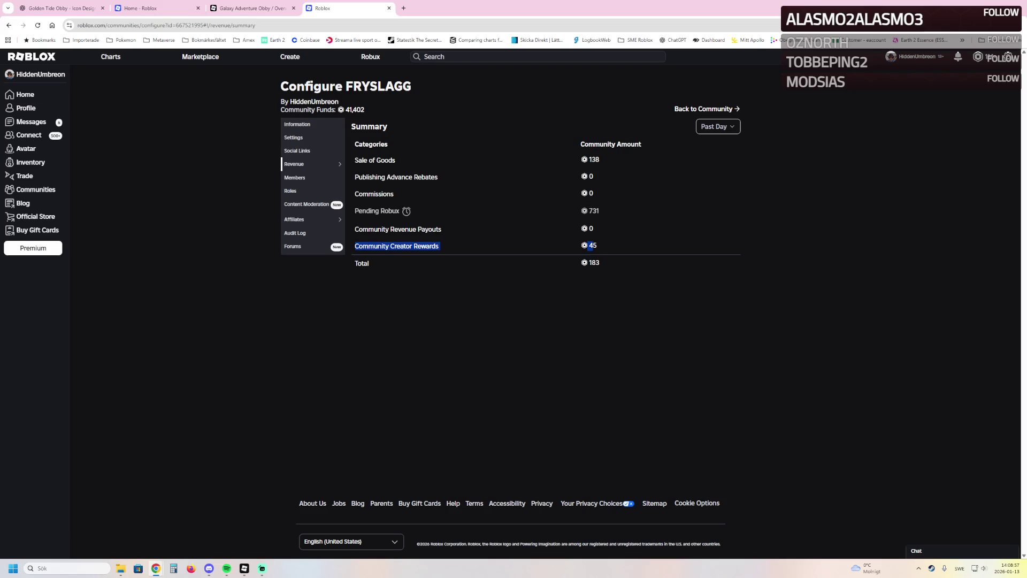
pyautogui.click(591, 247)
# - Open Galaxy Adventure Obby's analytics in the Creator Dashboard from the FRYSLAGG community page
pyautogui.click(703, 109)
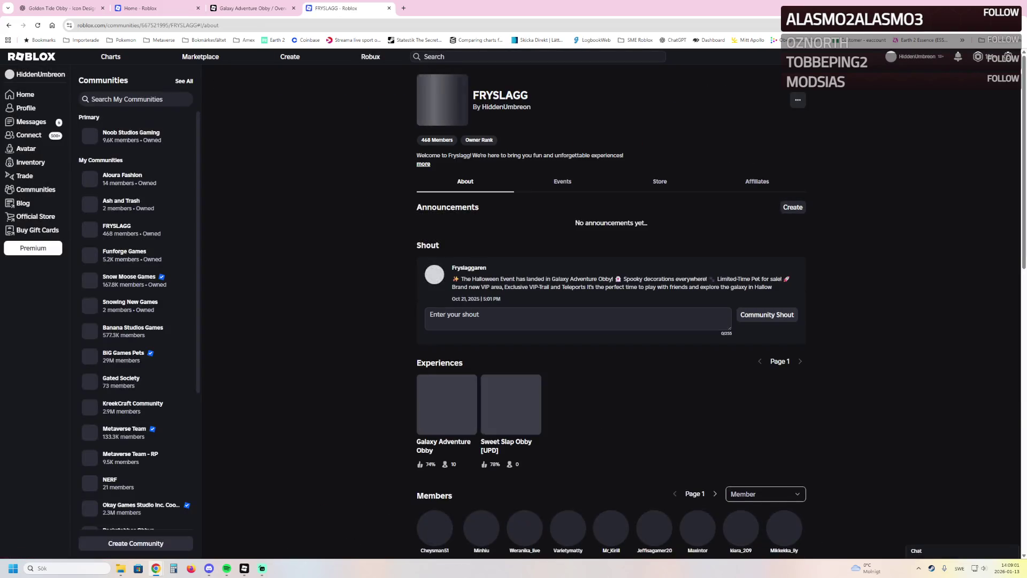
pyautogui.click(446, 403)
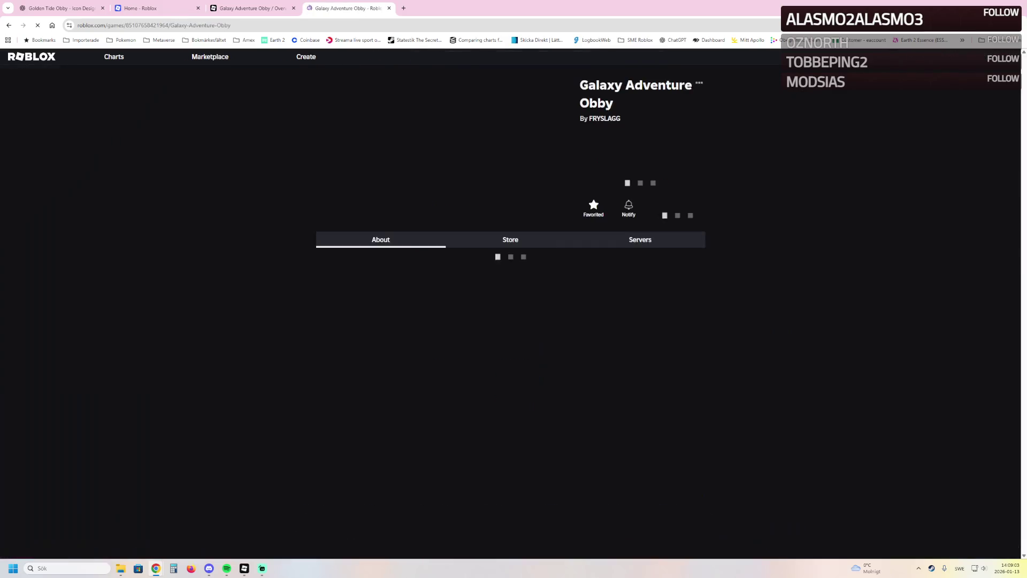
pyautogui.click(699, 83)
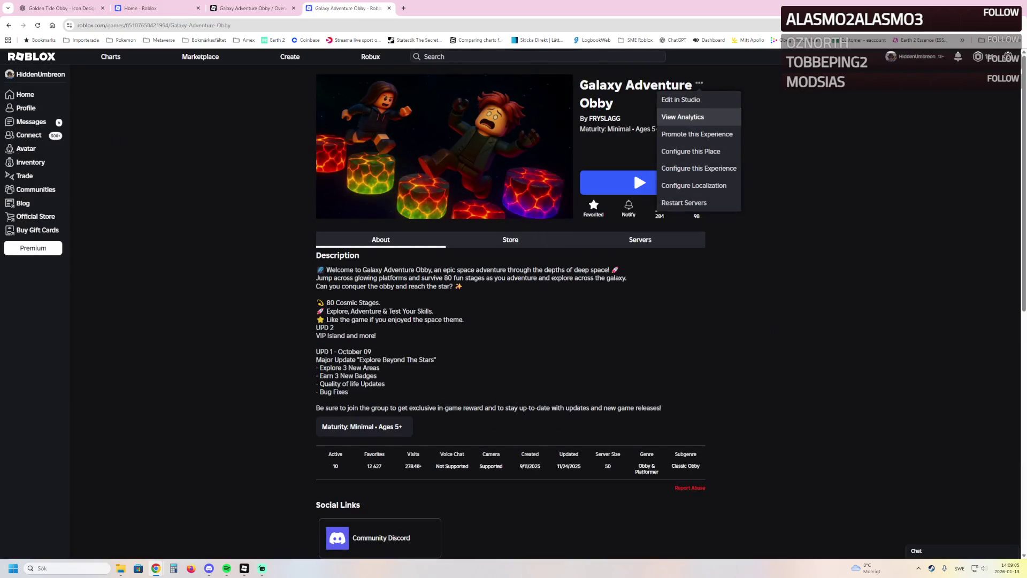
pyautogui.click(683, 117)
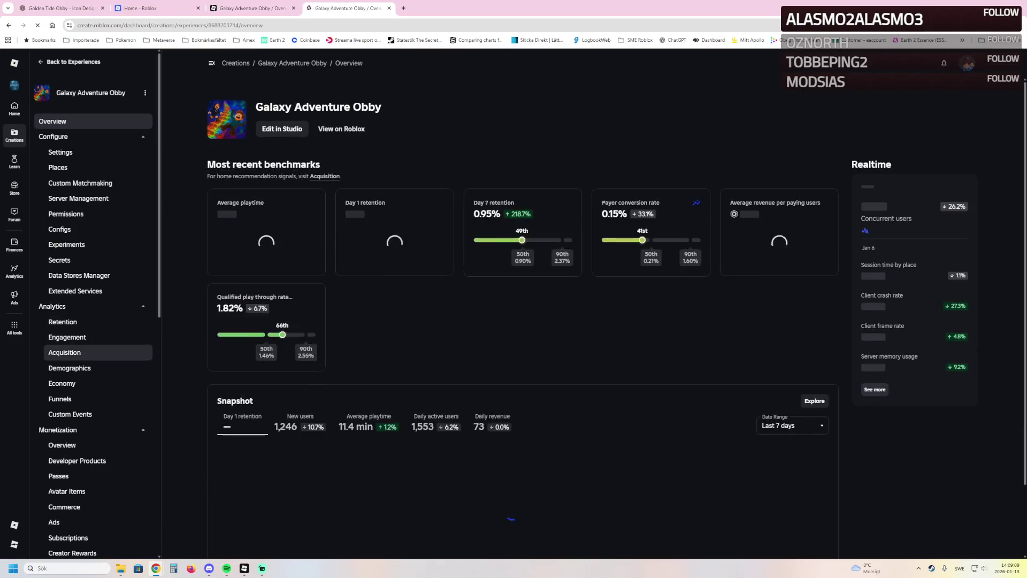
# - Show Galaxy Adventure Obby's Monetization Overview and scroll down to the hourly revenue chart
pyautogui.click(62, 445)
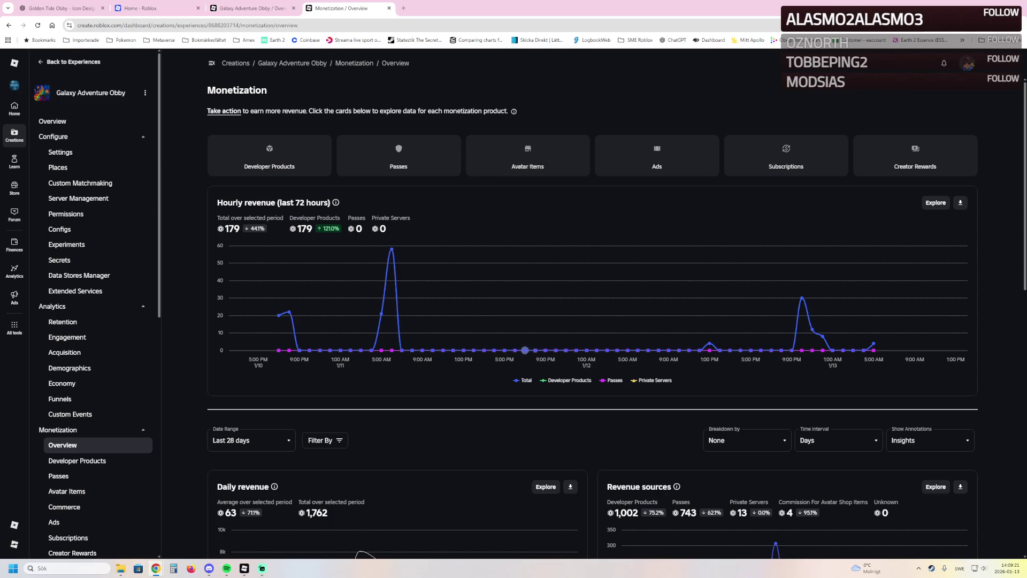
pyautogui.scroll(-1, 529, 331)
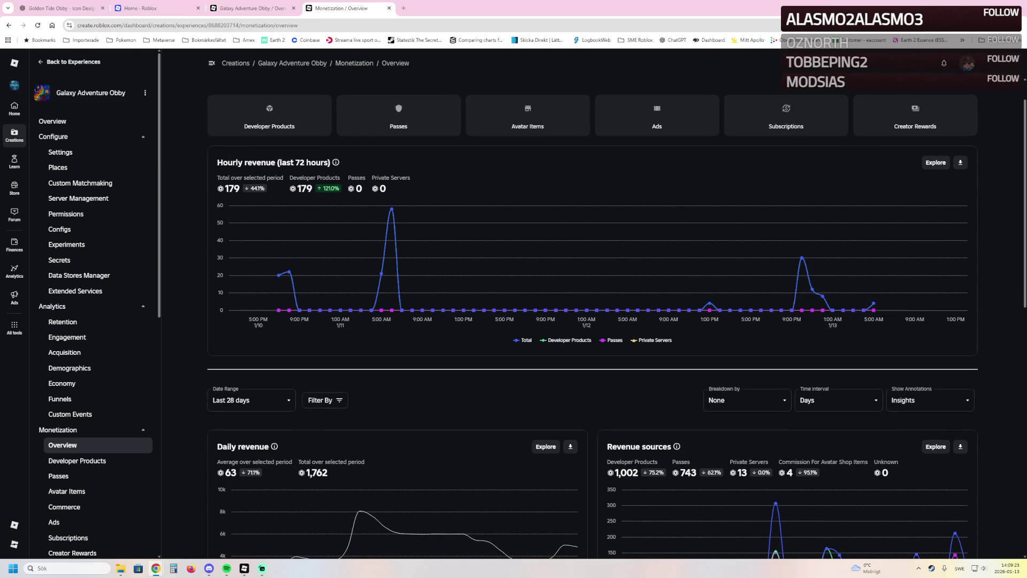
# - Open My Transactions from the Robux menu to see the 30-day summary and zero balance
pyautogui.moveTo(873, 303)
pyautogui.click(52, 121)
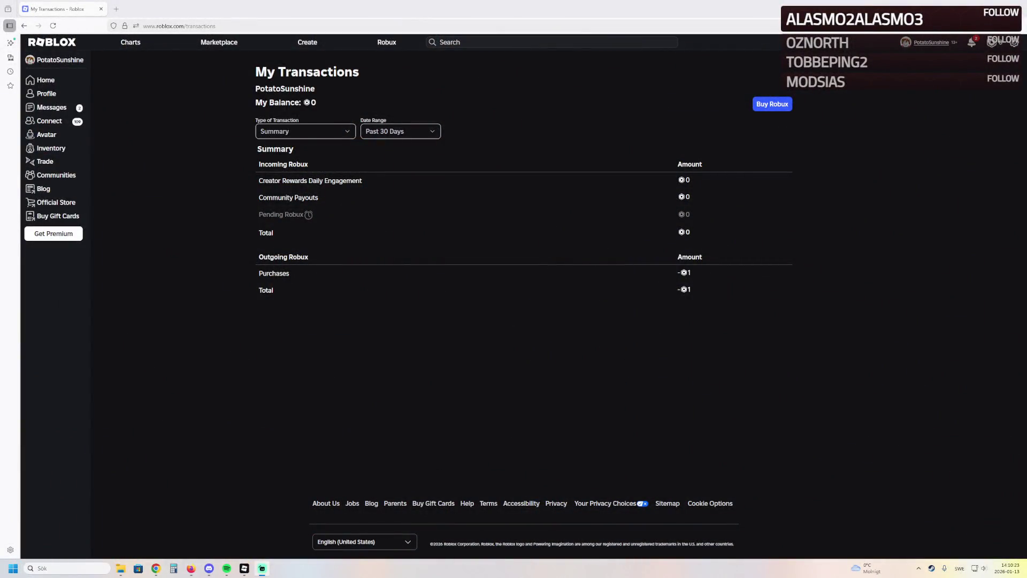
pyautogui.click(991, 43)
pyautogui.moveTo(308, 214)
pyautogui.hotkey('alt', 'Tab')
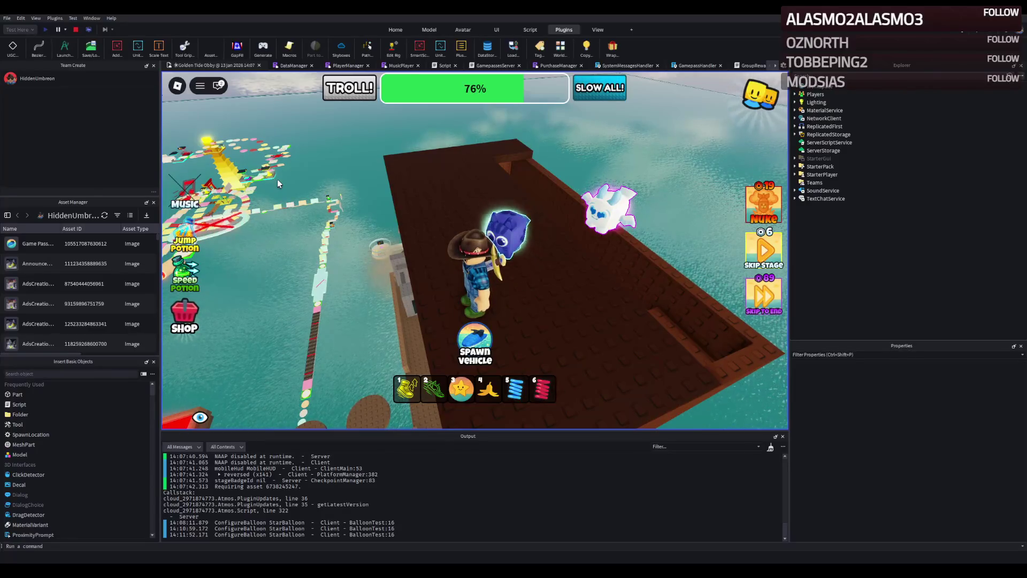
# - Walk the avatar along the hull wall tops and equip the star item with key 3
pyautogui.press('w')
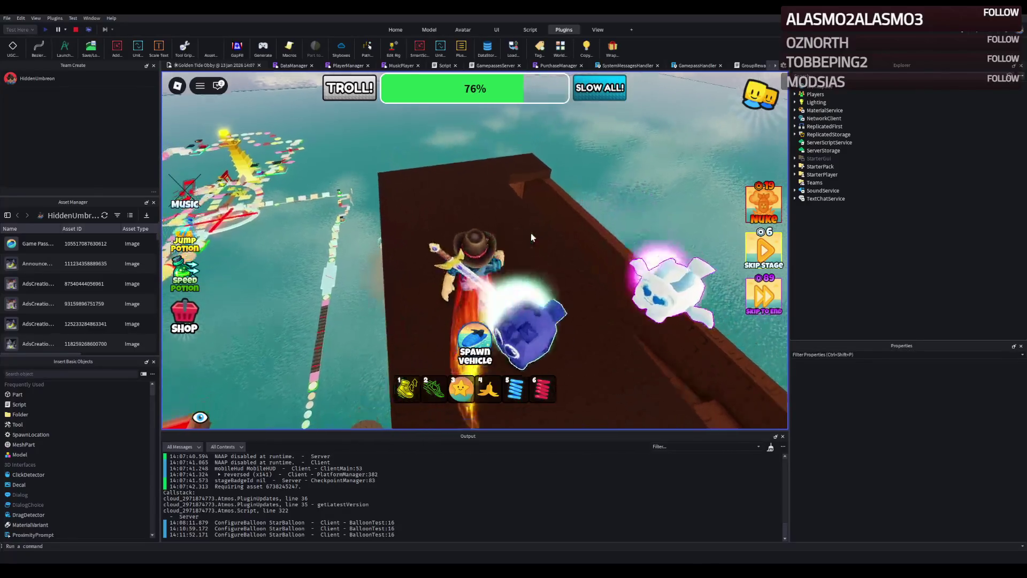
pyautogui.press('w')
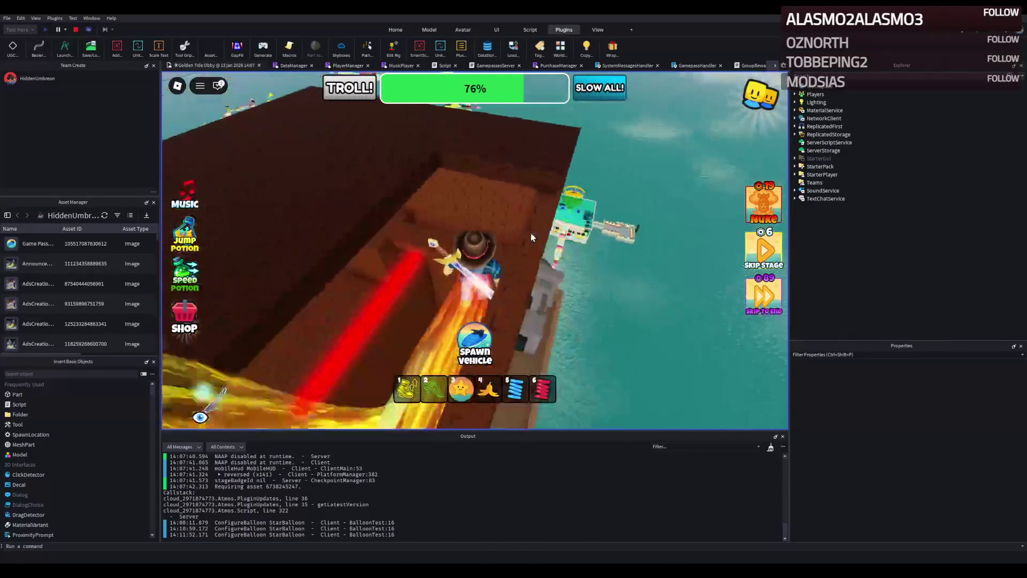
pyautogui.press('w')
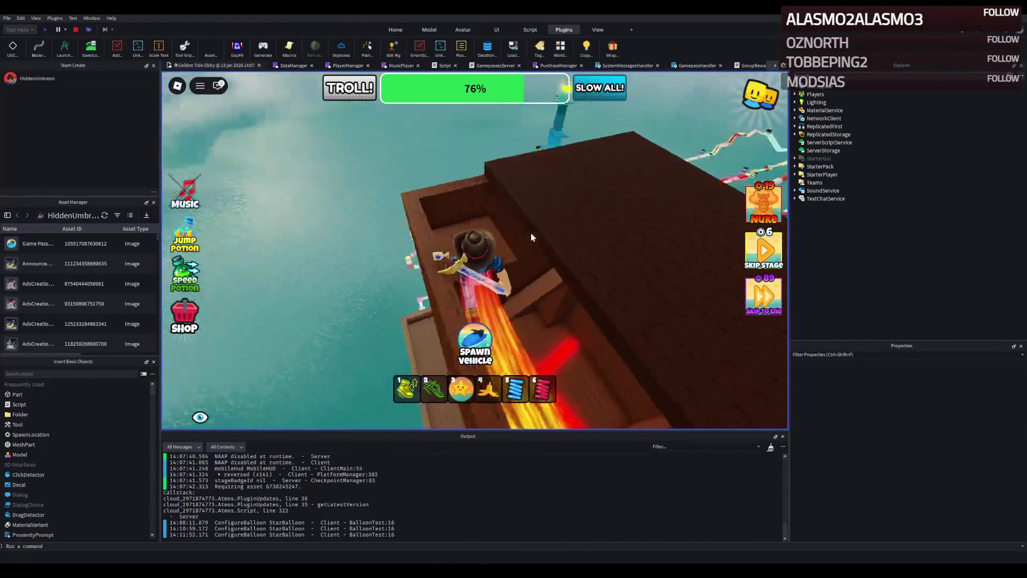
pyautogui.press('w')
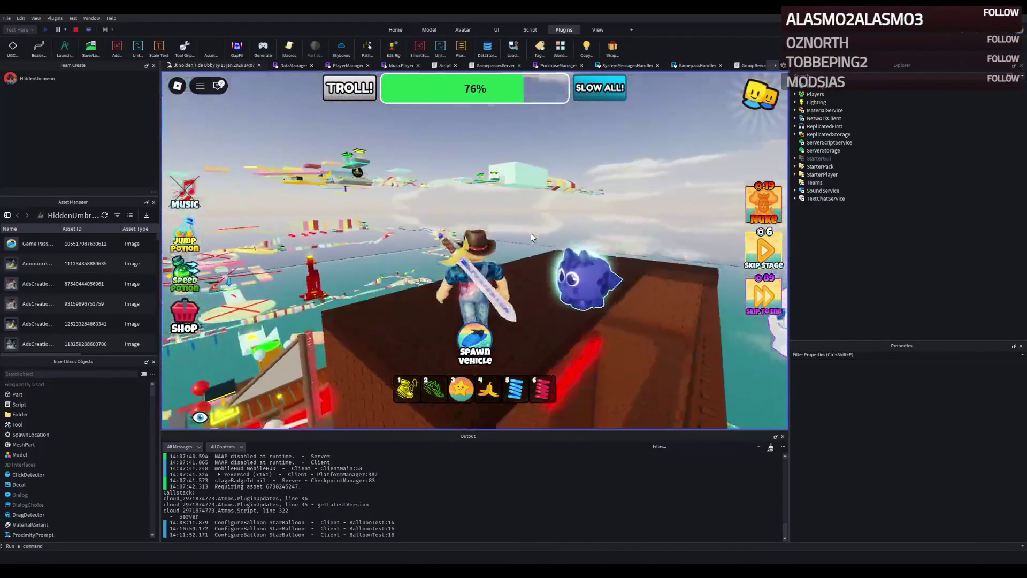
pyautogui.press('3')
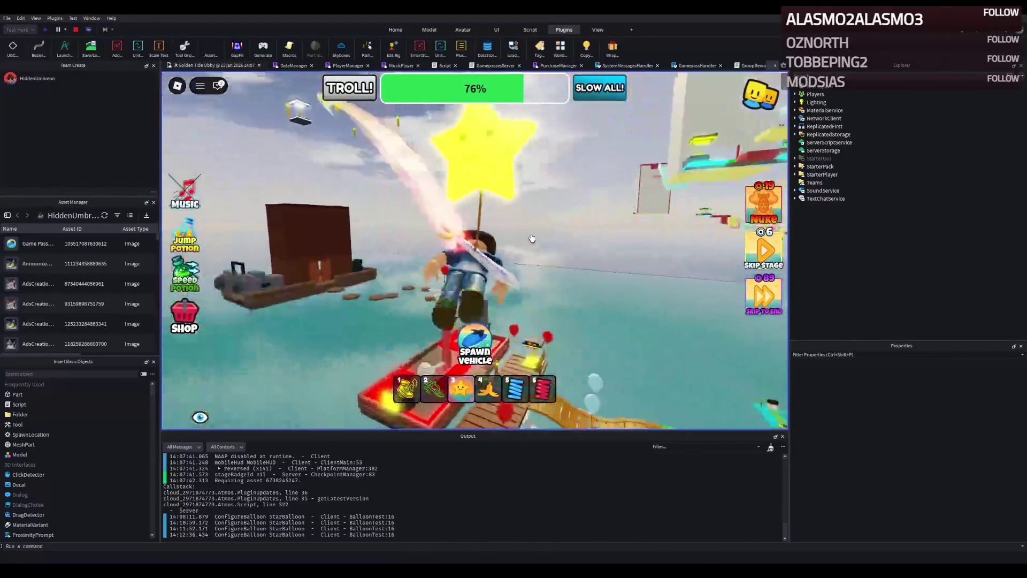
pyautogui.press('w')
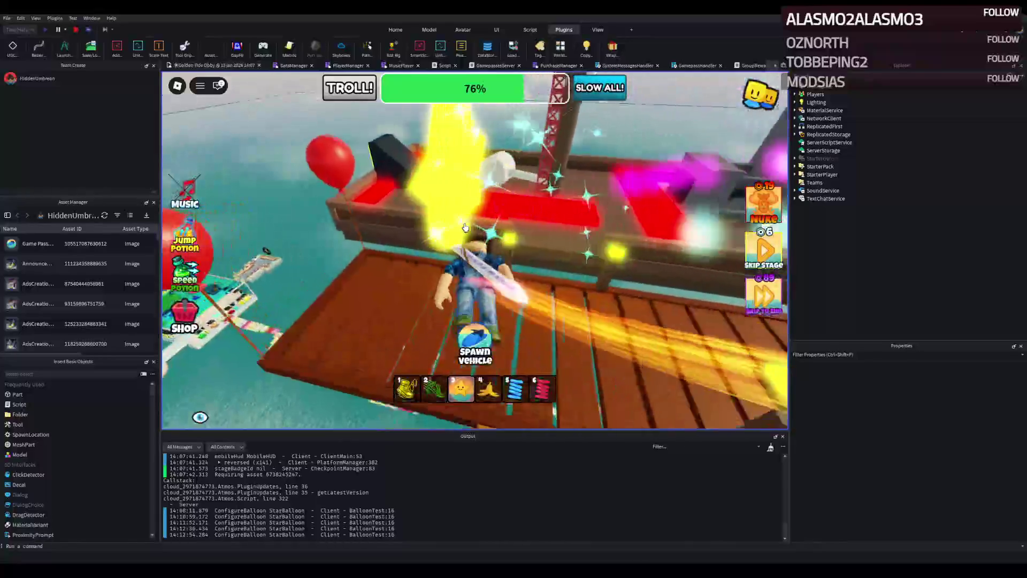
# - Run the avatar up the dock ramp onto the ship deck, then stop the playtest
pyautogui.press('w')
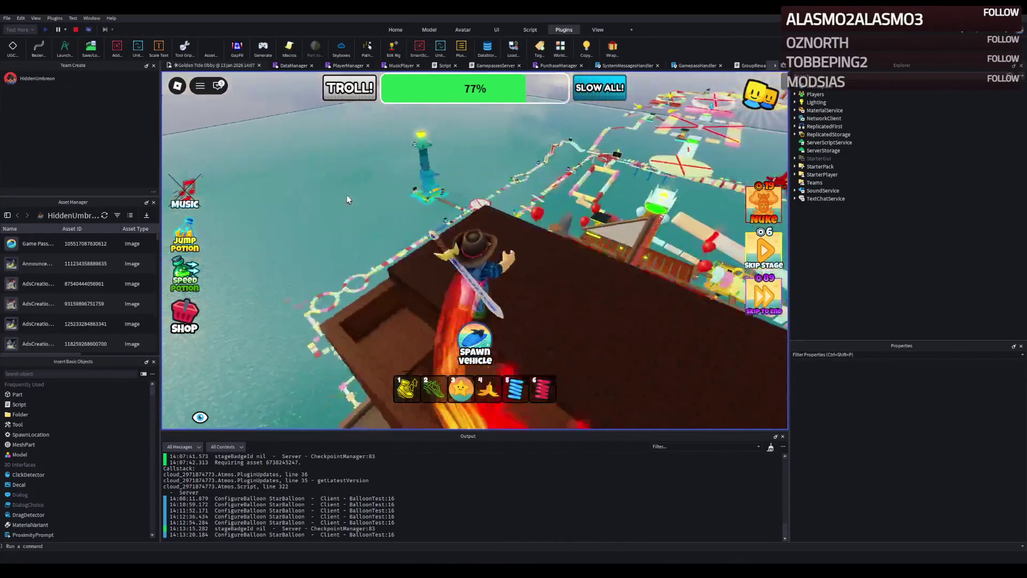
pyautogui.click(77, 29)
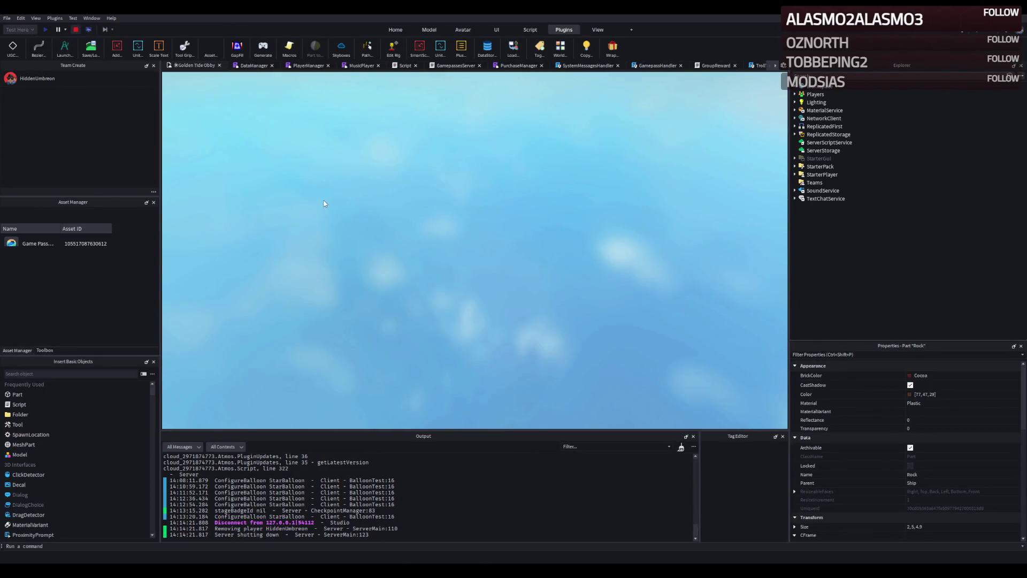
# - Slide the dark Rock part on the tower top left into the wall corner
pyautogui.scroll(-5, 410, 265)
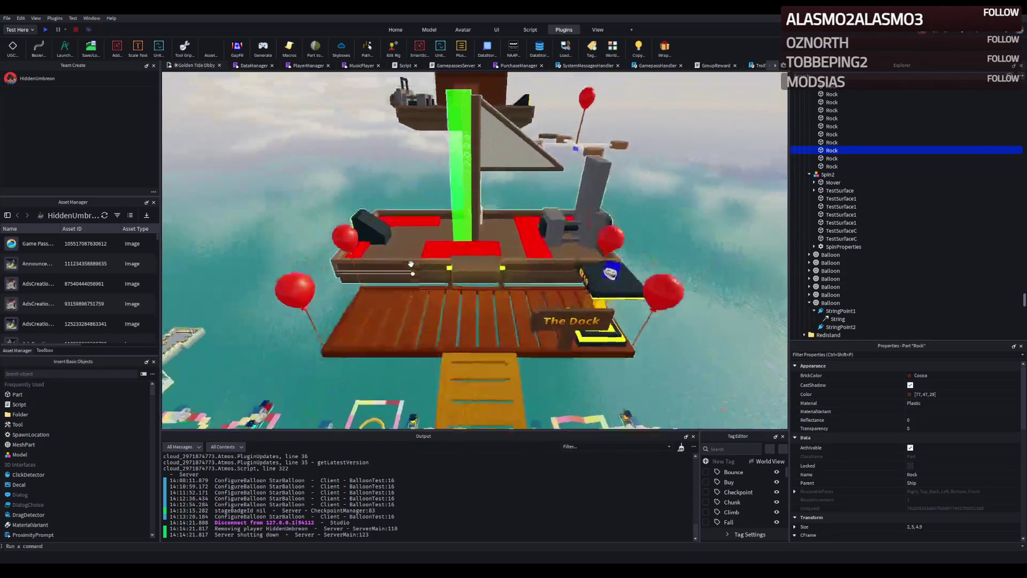
pyautogui.scroll(8, 412, 268)
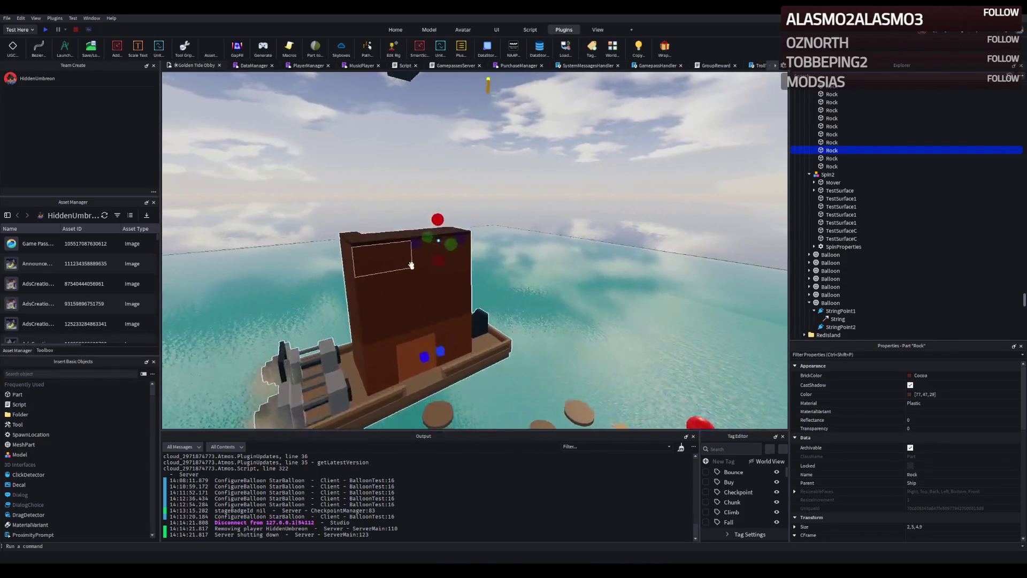
pyautogui.scroll(5, 411, 264)
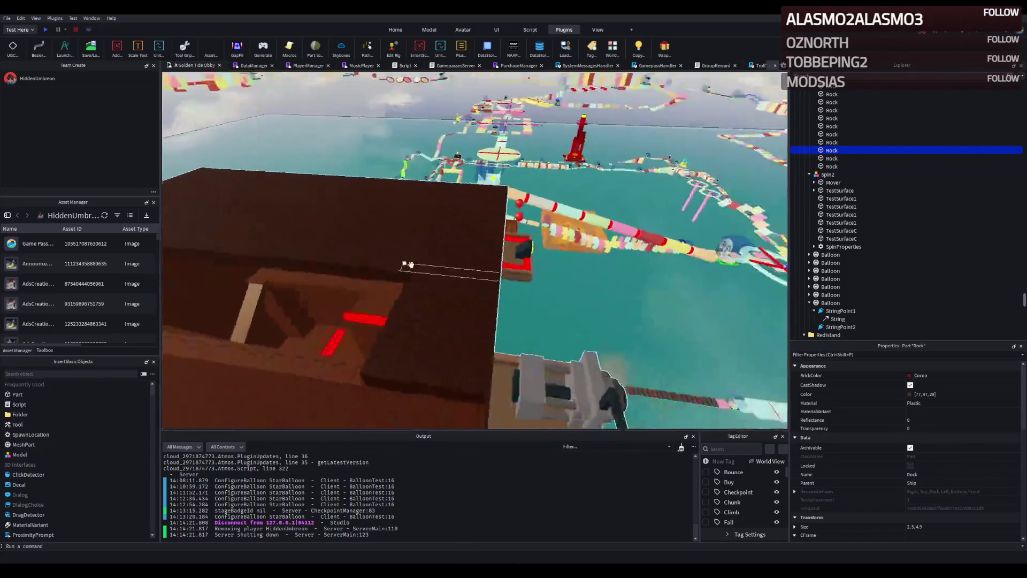
pyautogui.scroll(-3, 408, 265)
pyautogui.click(578, 353)
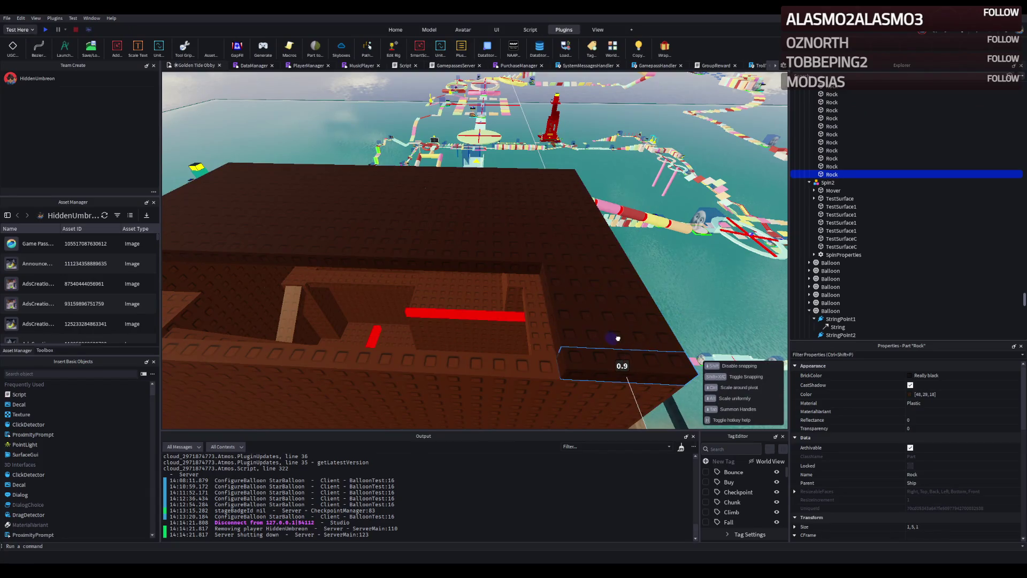
pyautogui.moveTo(569, 360); pyautogui.dragTo(429, 361)
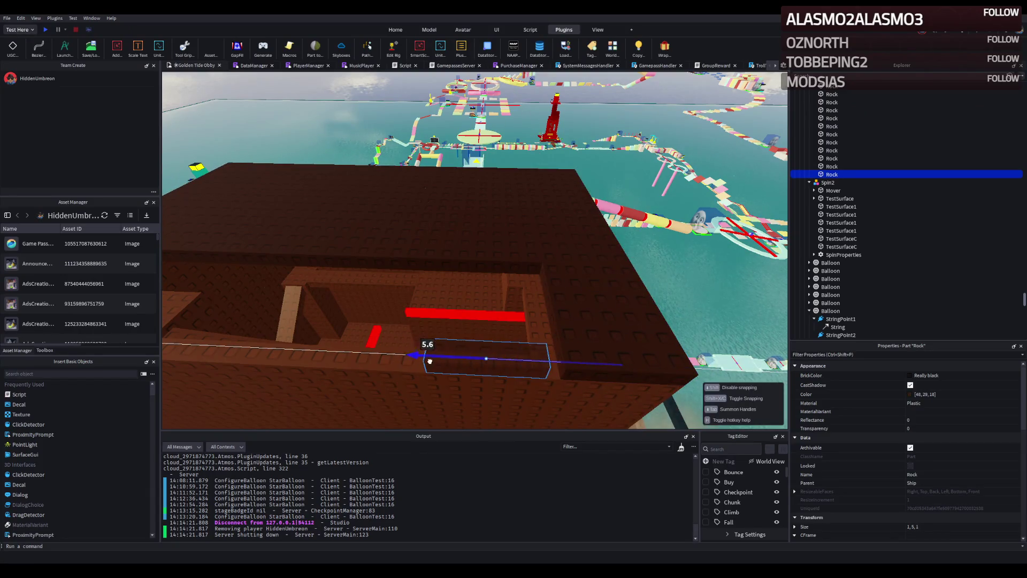
pyautogui.scroll(2, 442, 360)
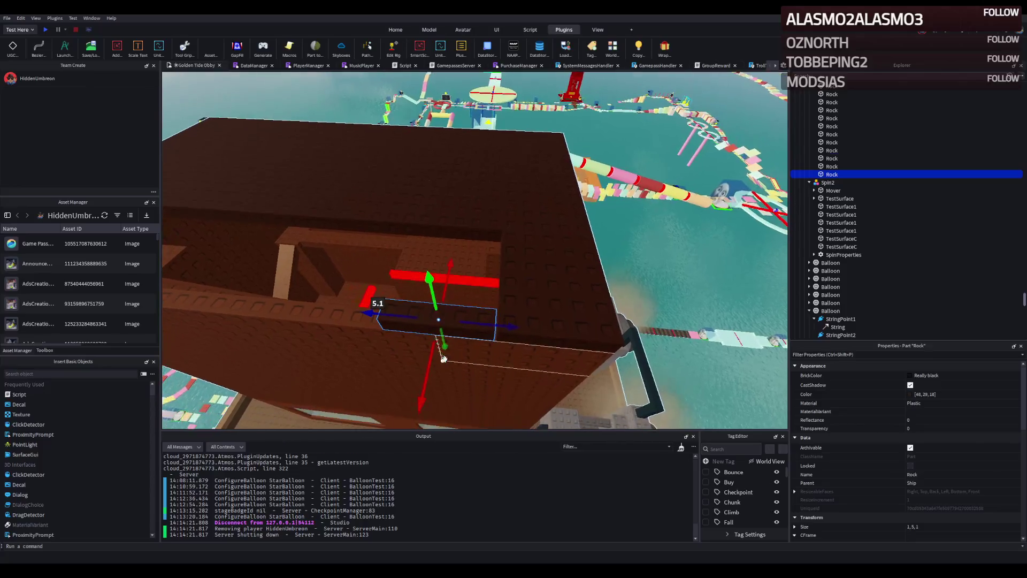
pyautogui.moveTo(508, 330)
pyautogui.mouseDown()
pyautogui.moveTo(582, 316)
pyautogui.moveTo(461, 318)
pyautogui.mouseUp()
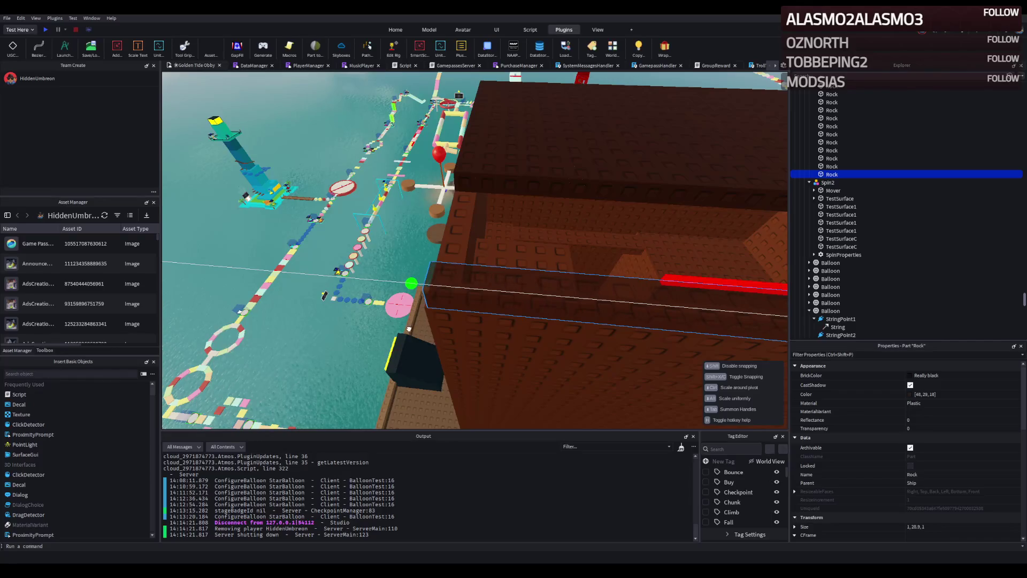
# - Duplicate the rim beam, move the copy along the rim, and shorten it to 13.7 studs
pyautogui.hotkey('ctrl', 'd')
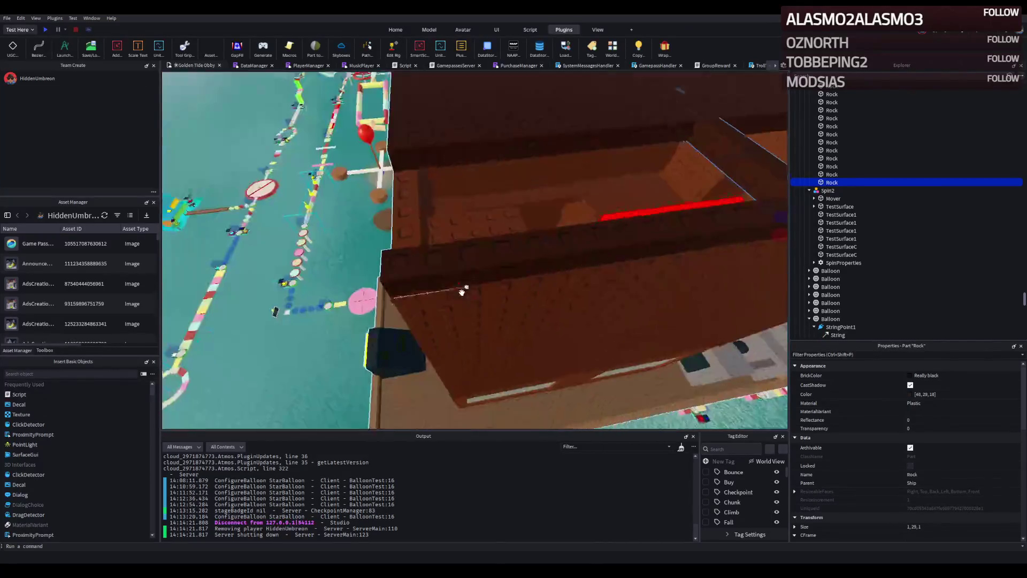
pyautogui.moveTo(742, 220)
pyautogui.mouseDown()
pyautogui.moveTo(300, 288)
pyautogui.moveTo(406, 303)
pyautogui.mouseUp()
pyautogui.moveTo(462, 318); pyautogui.dragTo(459, 315)
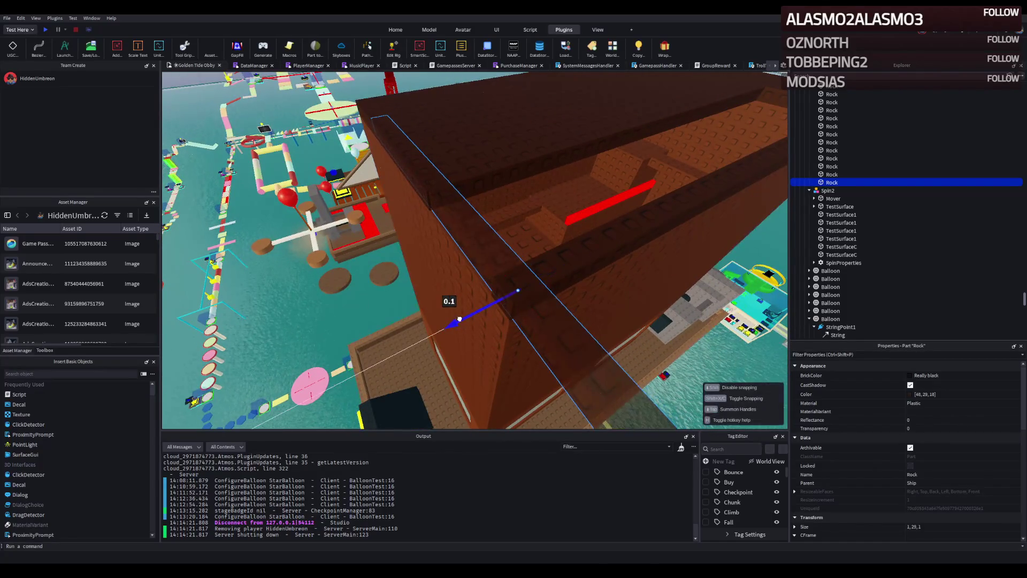
pyautogui.press('f')
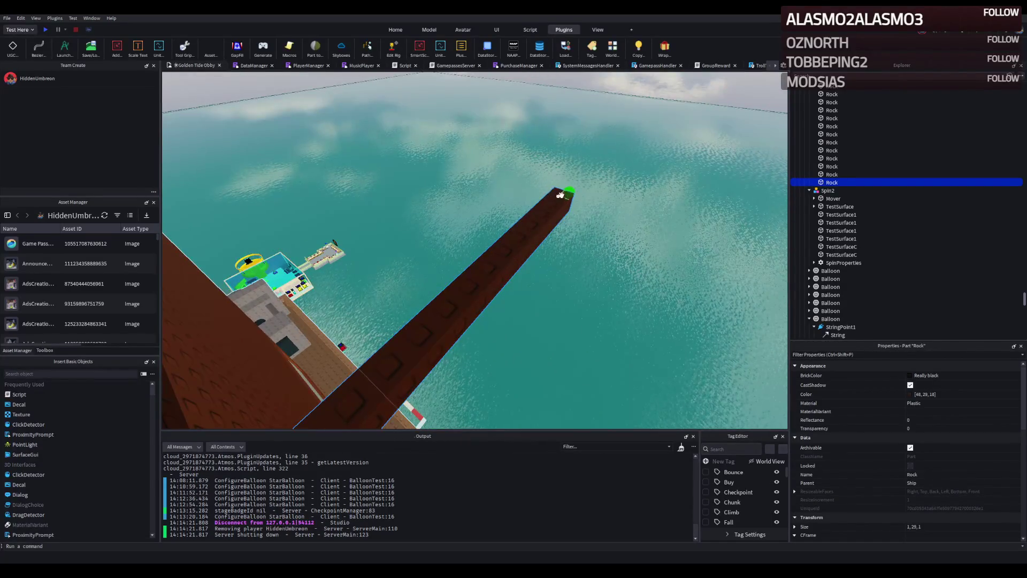
pyautogui.moveTo(573, 190); pyautogui.dragTo(462, 303)
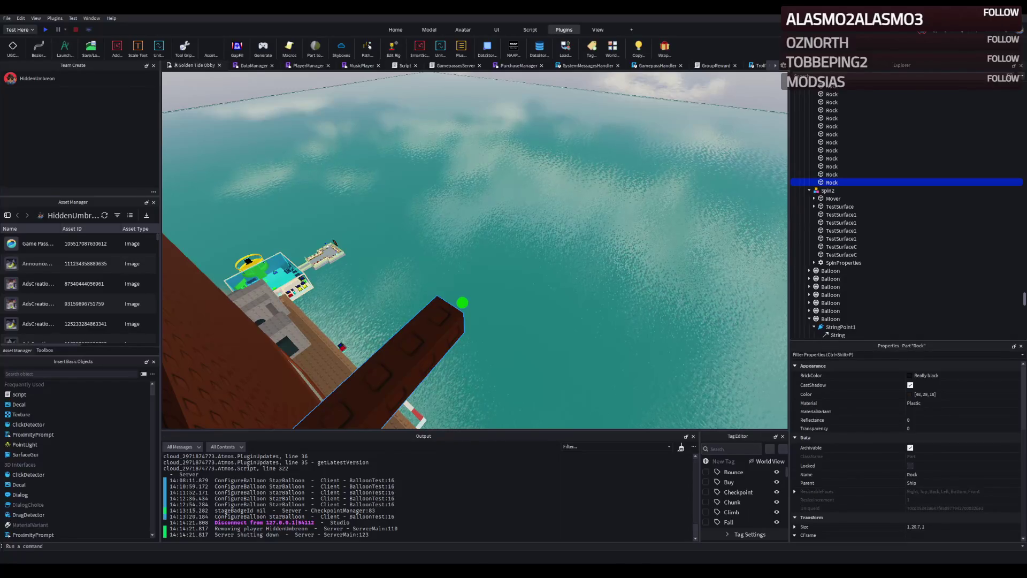
pyautogui.scroll(5, 288, 260)
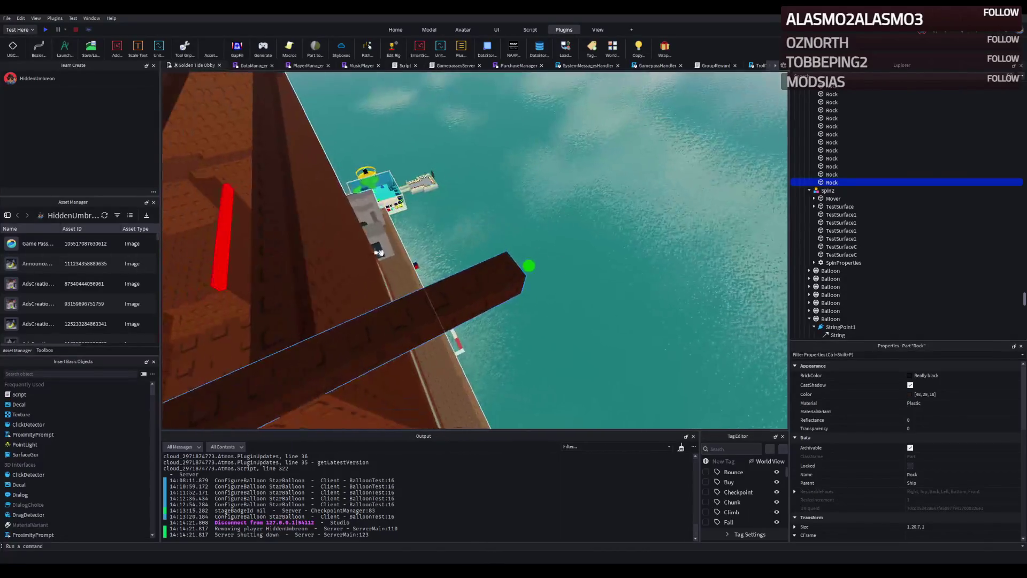
pyautogui.moveTo(619, 264); pyautogui.dragTo(423, 294)
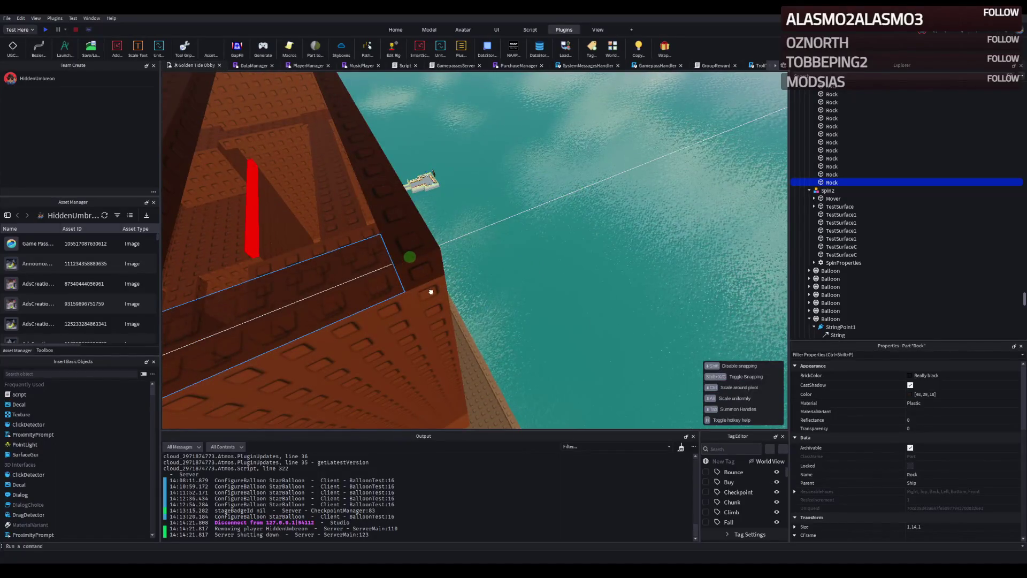
pyautogui.press('f')
# - Shrink the short rim beam to 5 studs long
pyautogui.moveTo(261, 226); pyautogui.dragTo(399, 254)
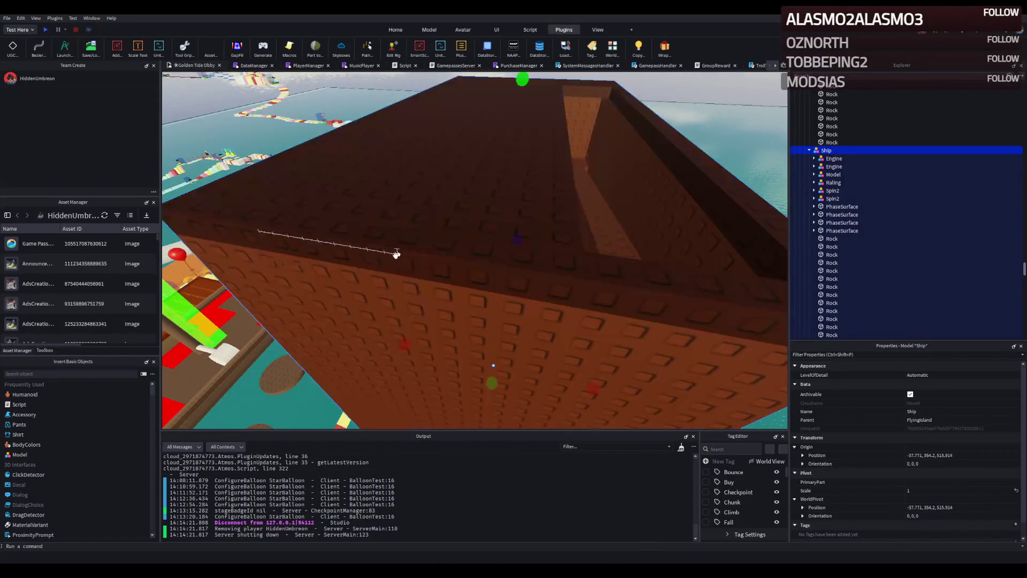
pyautogui.click(483, 261)
pyautogui.moveTo(268, 225)
pyautogui.mouseDown()
pyautogui.moveTo(354, 262)
pyautogui.moveTo(341, 263)
pyautogui.mouseUp()
# - Move the yellow temple cube onto the tower top
pyautogui.scroll(-5, 339, 265)
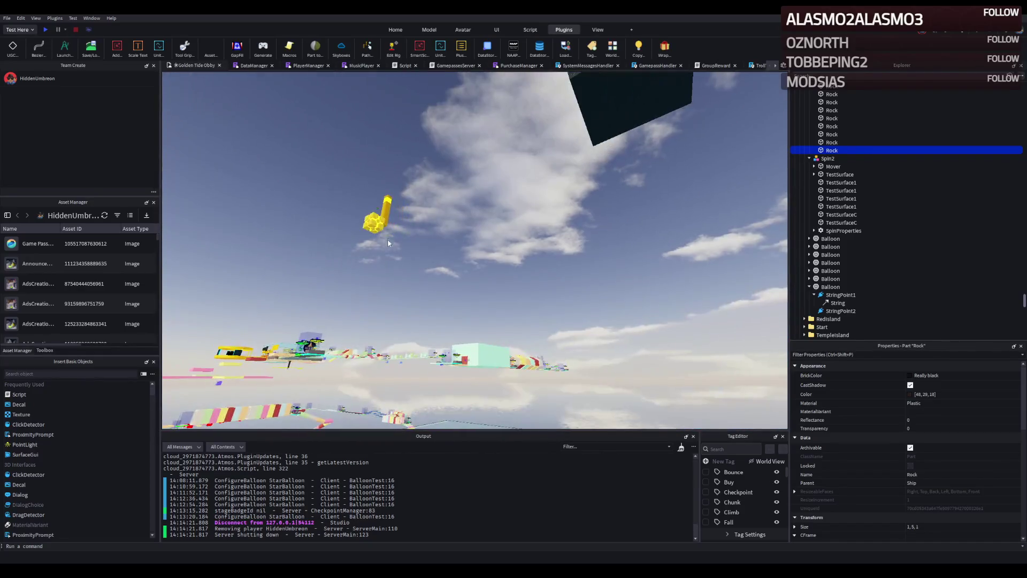
pyautogui.click(371, 217)
pyautogui.moveTo(371, 216); pyautogui.dragTo(439, 259)
pyautogui.press('f')
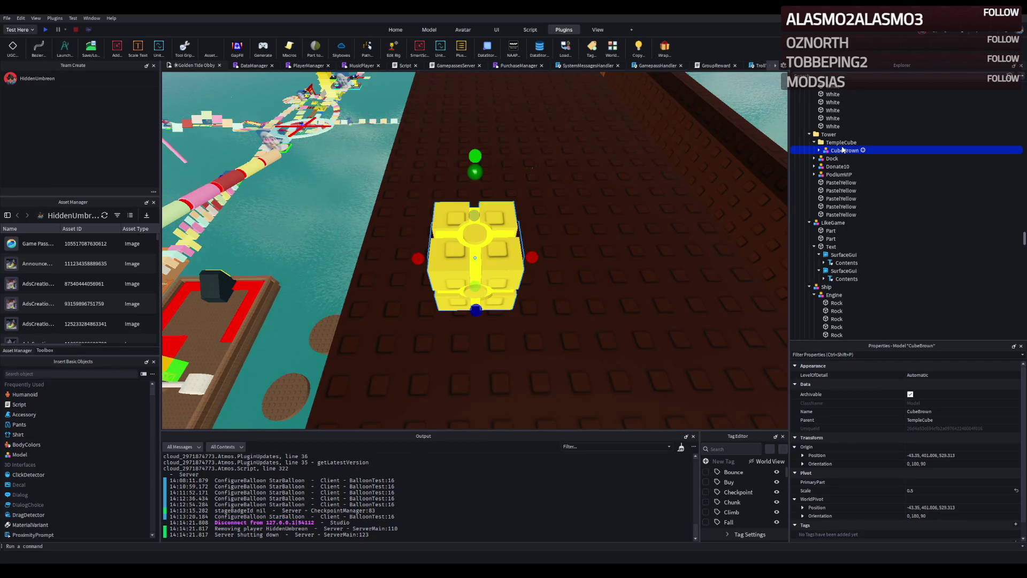
# - Select the extra Lamp models on the FlyingIsland bridge and delete them
pyautogui.scroll(-10, 697, 204)
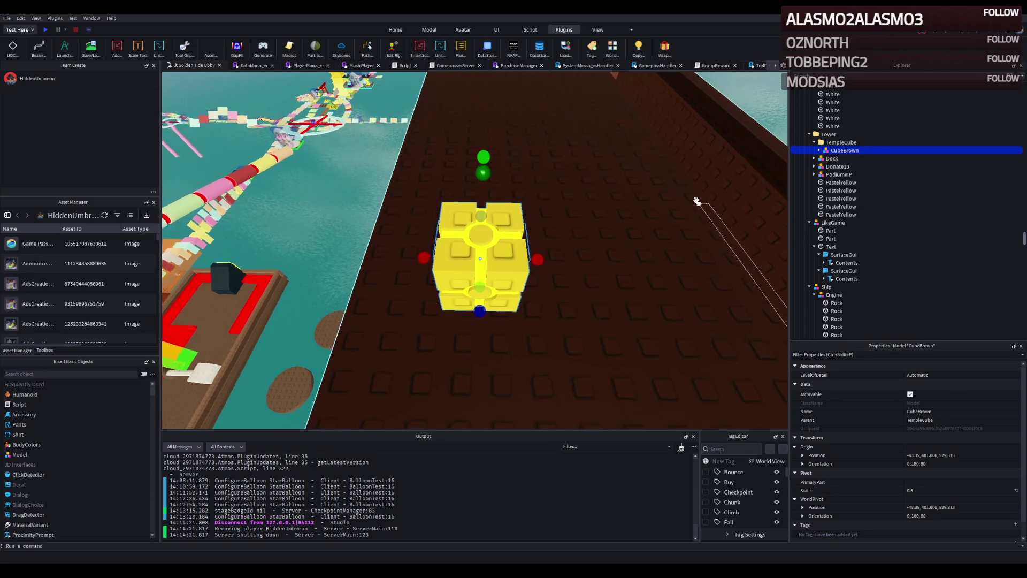
pyautogui.scroll(-10, 697, 204)
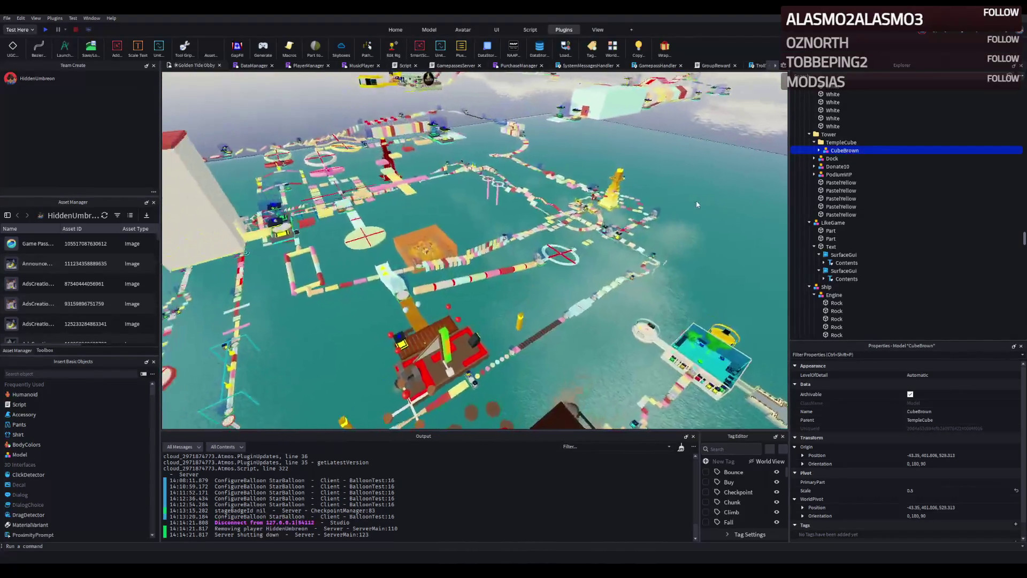
pyautogui.scroll(-5, 697, 205)
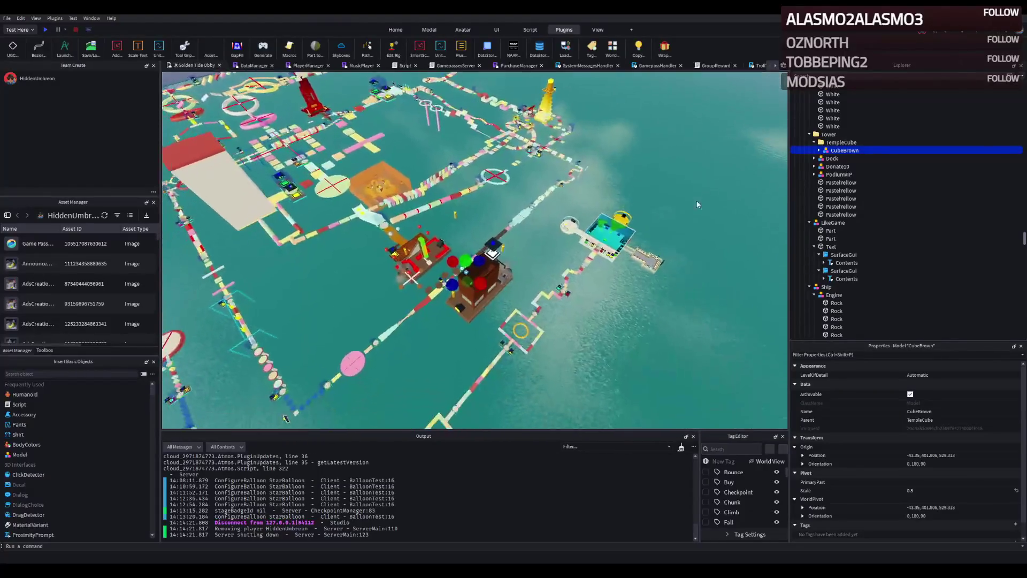
pyautogui.scroll(5, 679, 208)
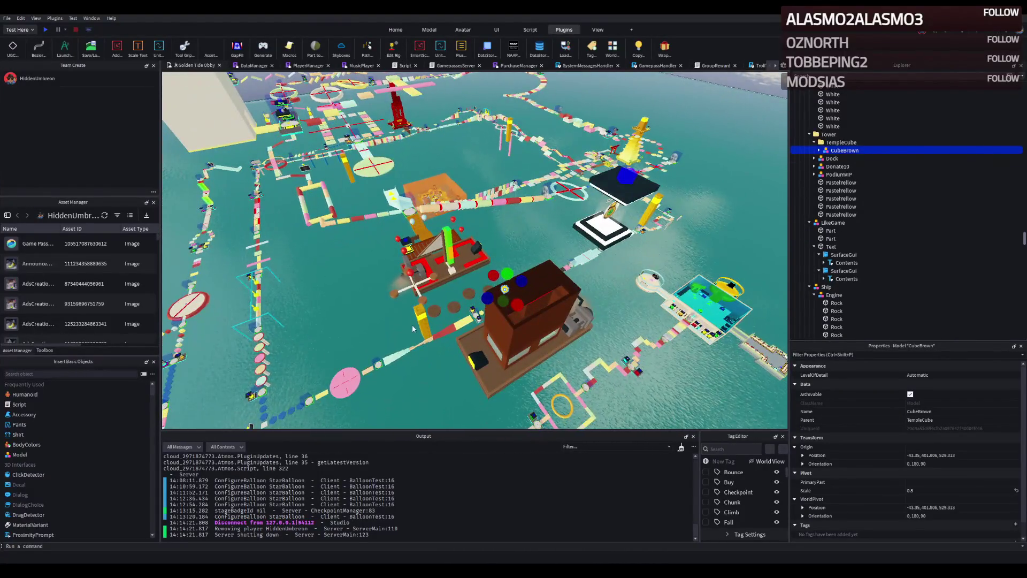
pyautogui.click(412, 324)
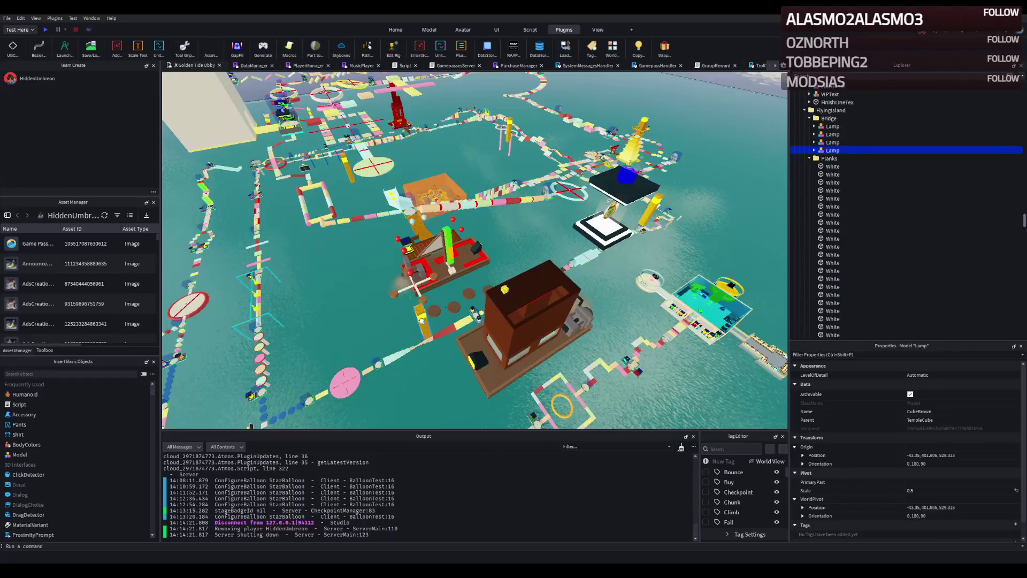
pyautogui.scroll(3, 399, 289)
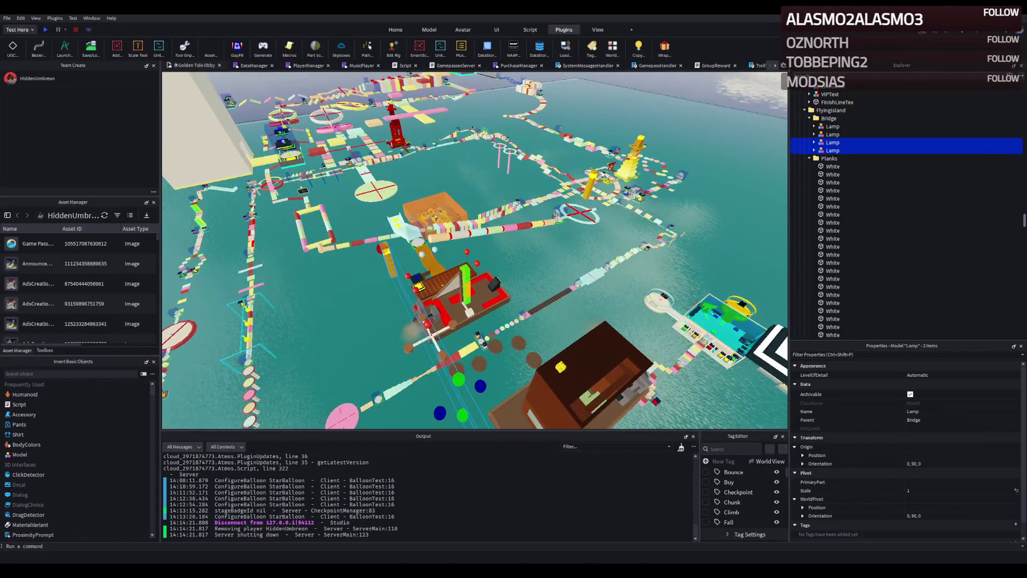
pyautogui.press('f')
pyautogui.press('Delete')
pyautogui.scroll(5, 450, 238)
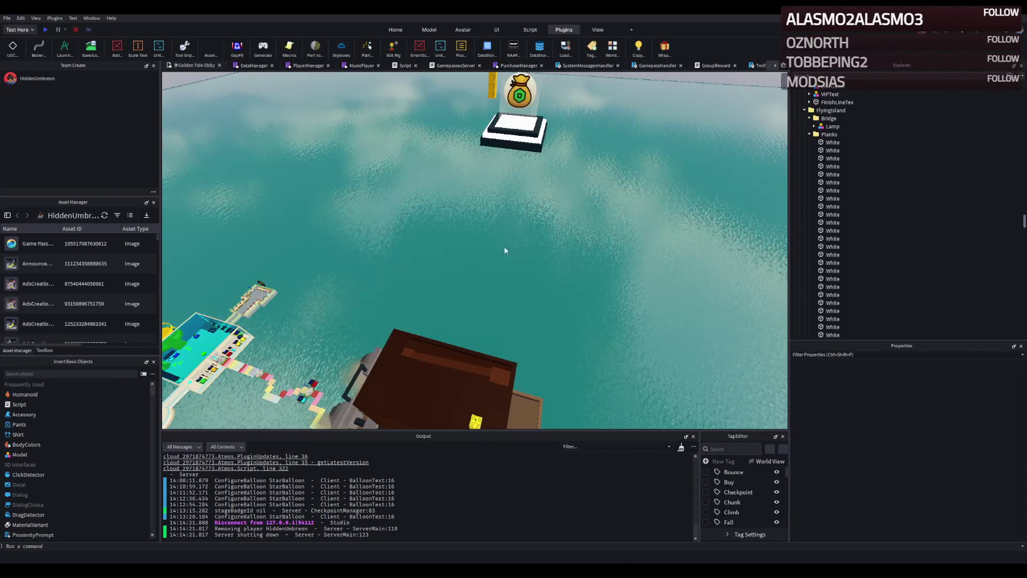
# - Remove the yellow Lamp pole next to the Donate 10 booth
pyautogui.press('f')
pyautogui.click(537, 249)
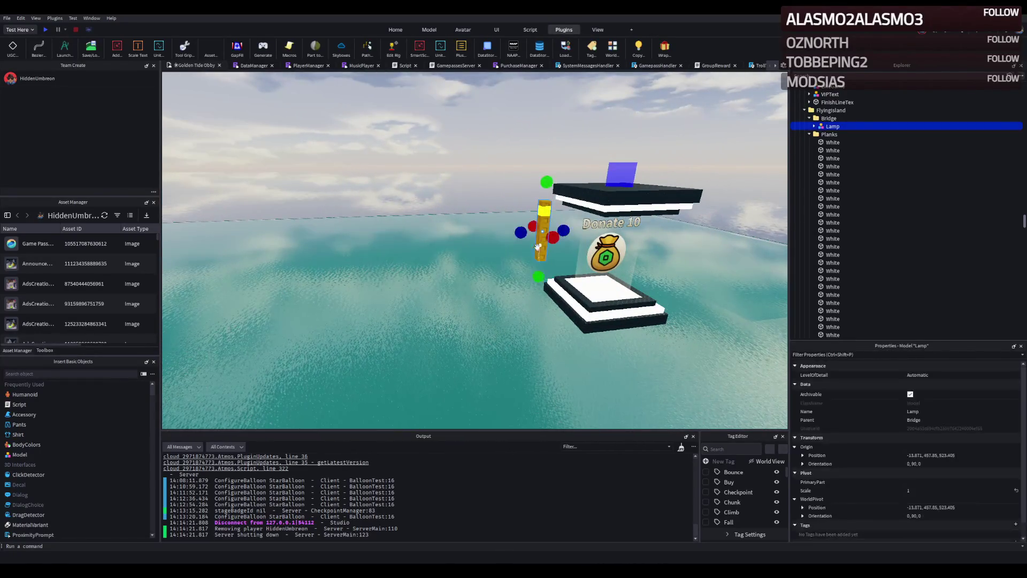
pyautogui.press('Delete')
pyautogui.press('d')
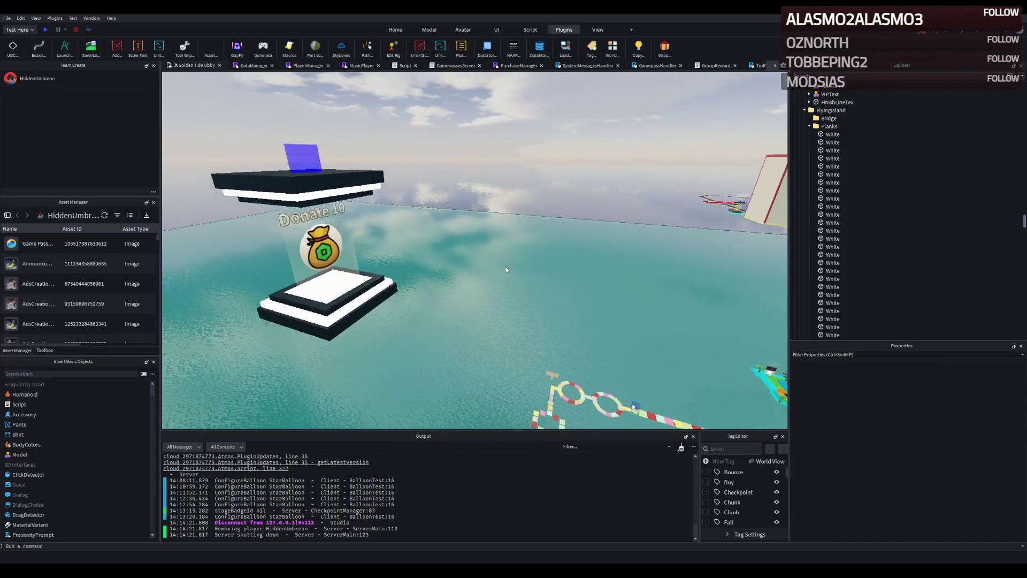
pyautogui.press('w')
pyautogui.press('a')
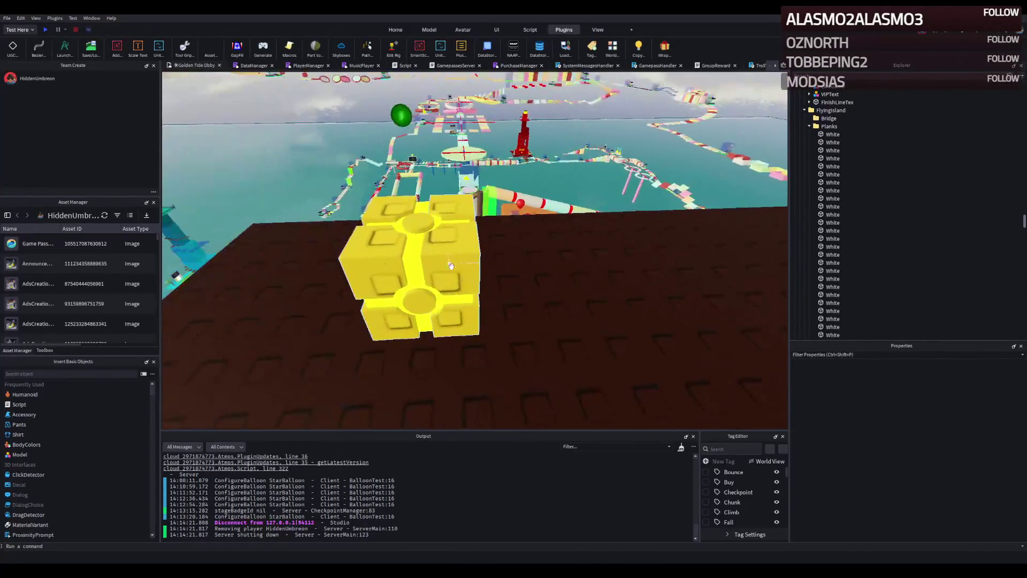
# - Set the cube's Union to Burnt Sienna and its Neon stripes to Lily white
pyautogui.click(452, 265)
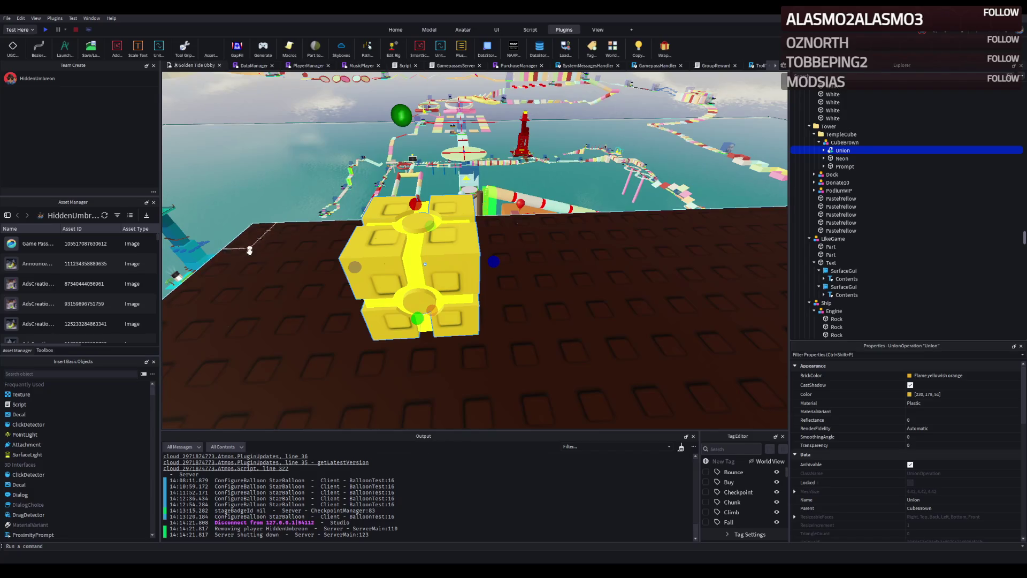
pyautogui.click(912, 376)
pyautogui.click(916, 421)
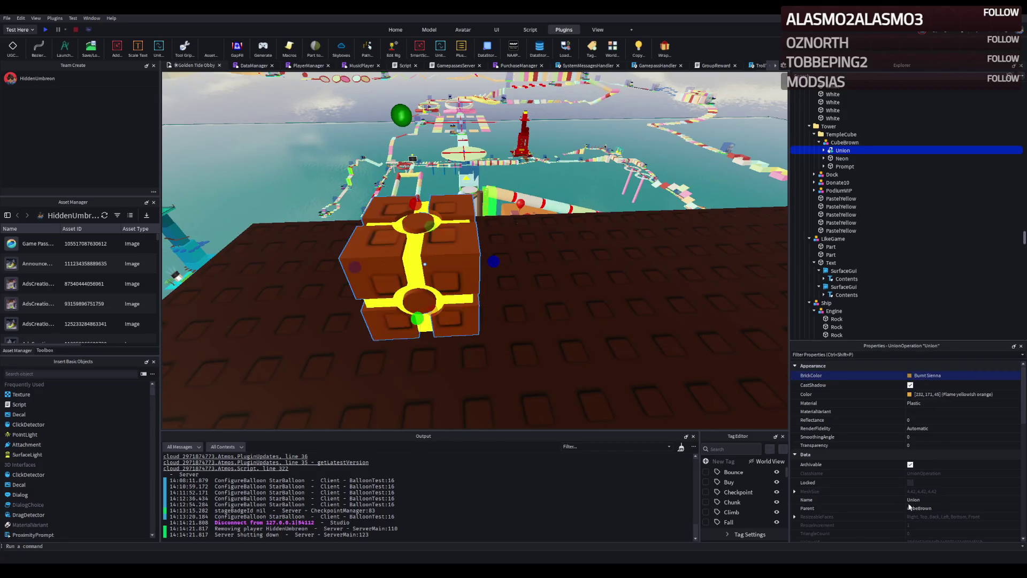
pyautogui.click(883, 159)
pyautogui.click(911, 376)
pyautogui.click(877, 447)
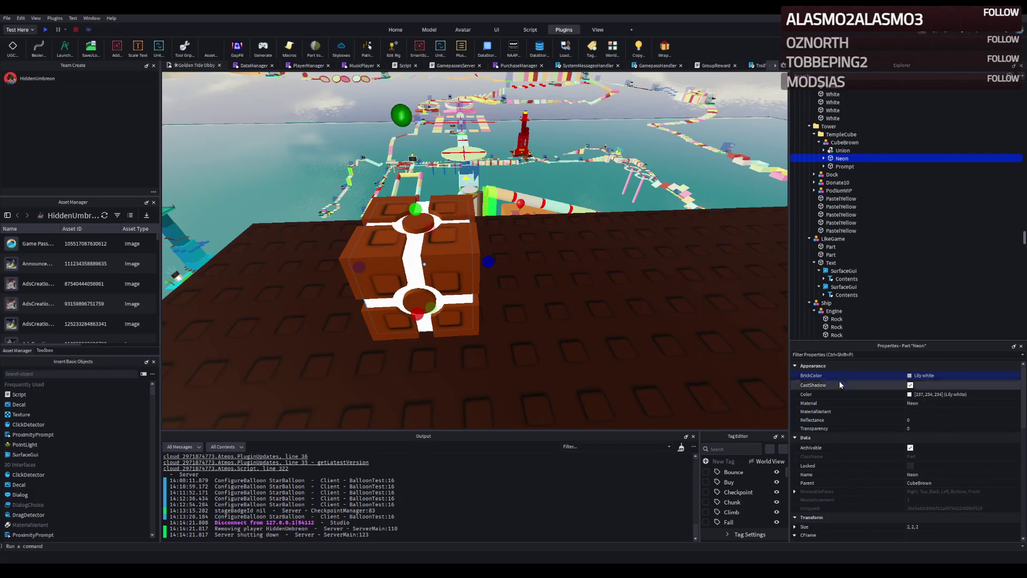
# - Check the PointLight colour inside the stripes, then select the whole CubeBrown model
pyautogui.click(822, 159)
pyautogui.click(853, 166)
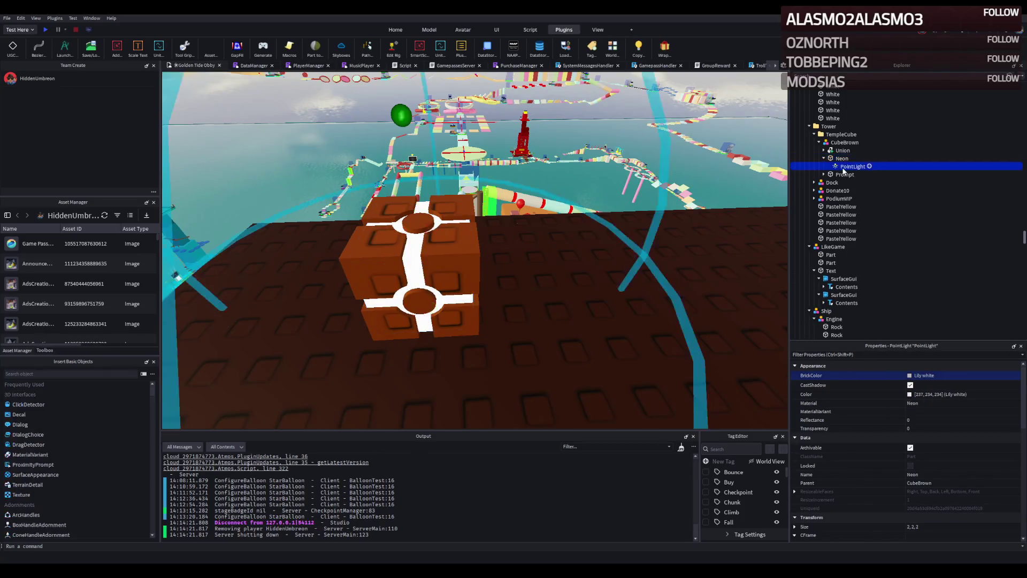
pyautogui.click(909, 385)
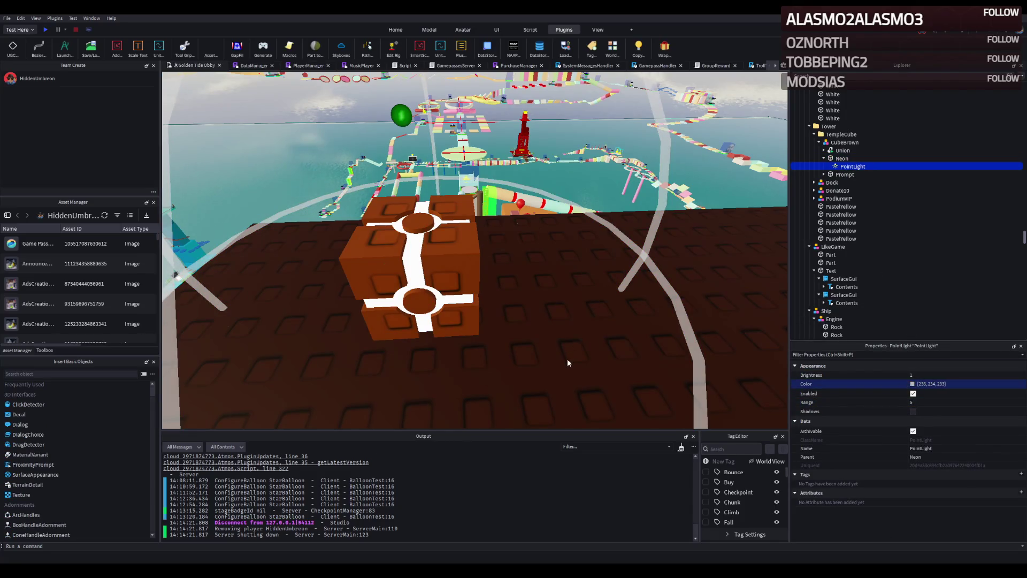
pyautogui.click(825, 152)
pyautogui.click(825, 151)
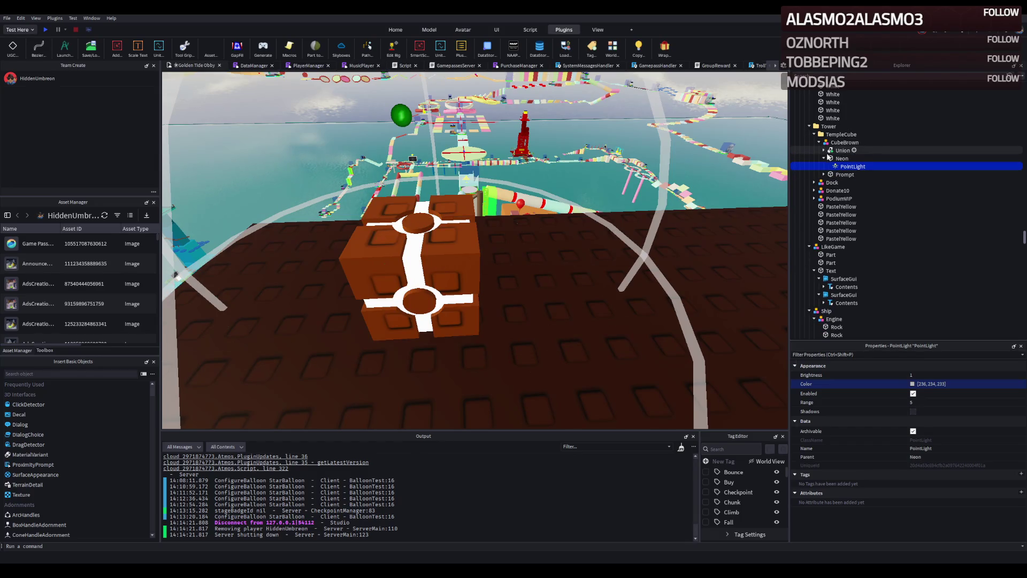
pyautogui.click(824, 159)
pyautogui.click(826, 143)
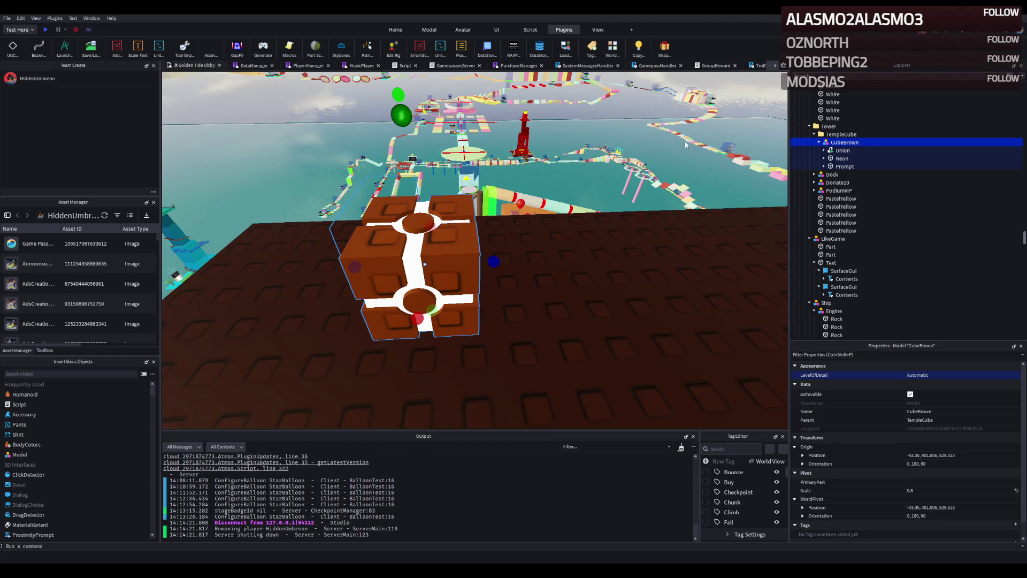
# - Flatten the tall Rock beam from 34 studs high into a thin 1 × 1 × 13 strip
pyautogui.scroll(-5, 684, 141)
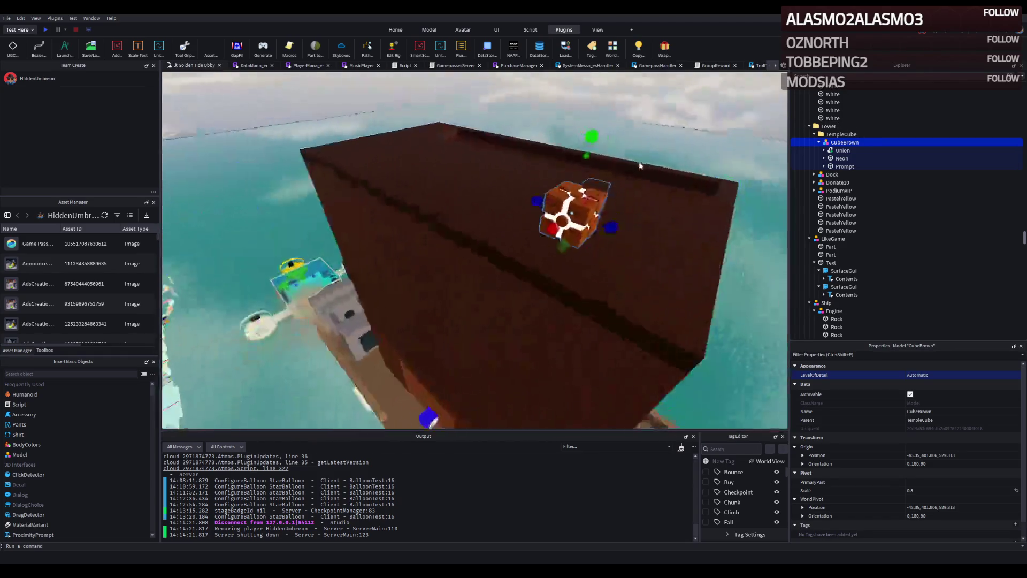
pyautogui.scroll(-5, 639, 165)
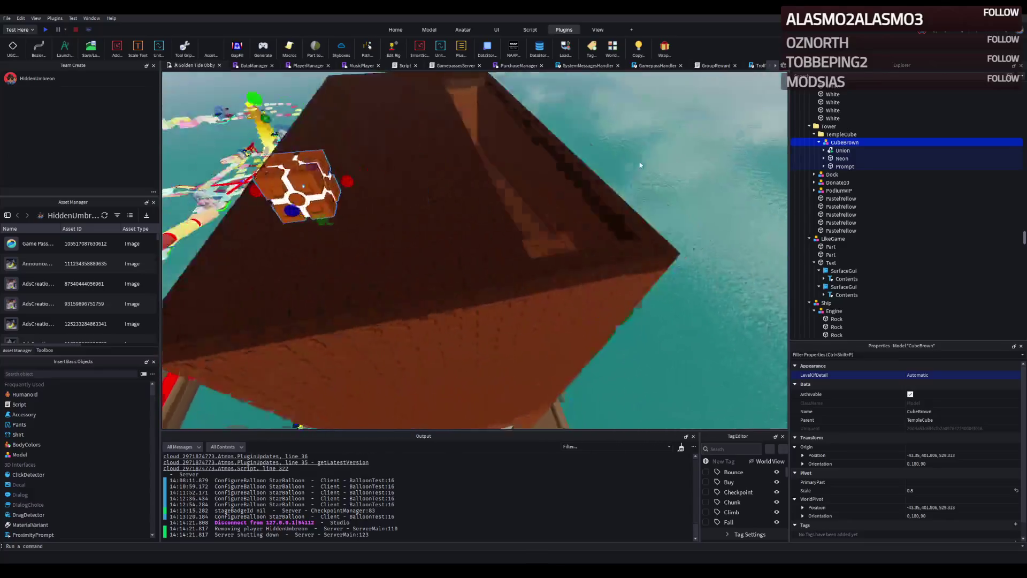
pyautogui.scroll(-5, 638, 161)
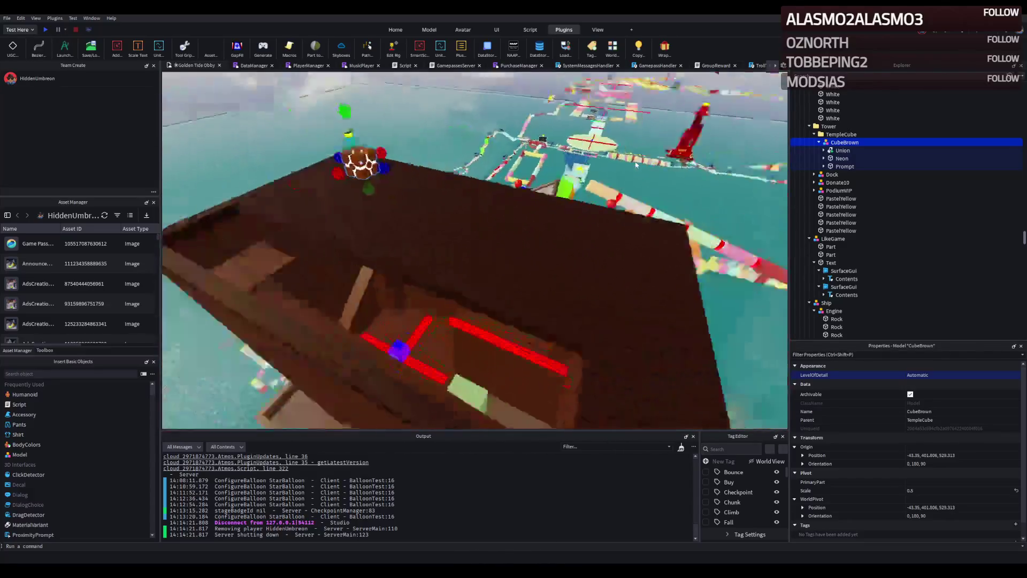
pyautogui.scroll(5, 640, 165)
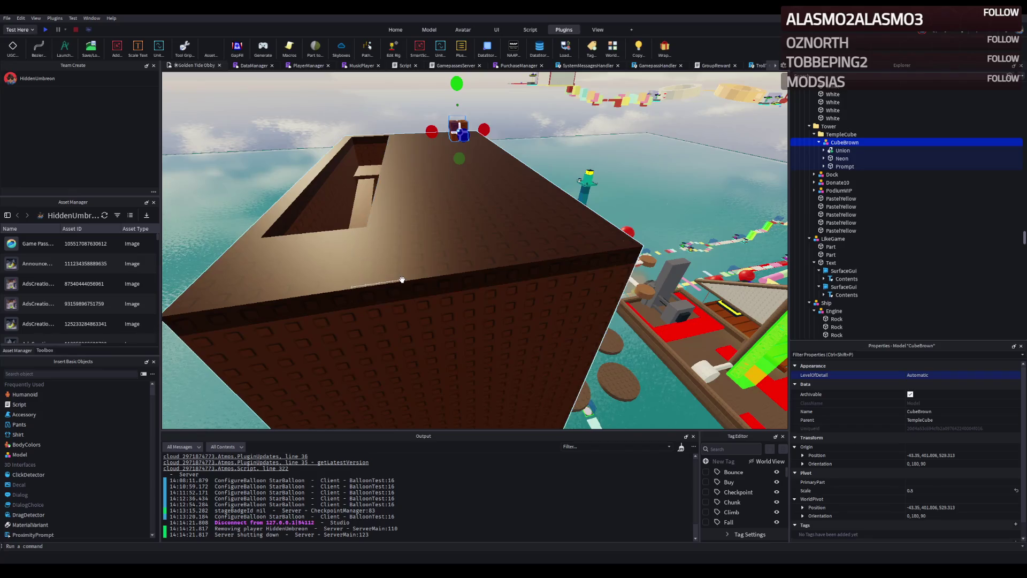
pyautogui.click(373, 297)
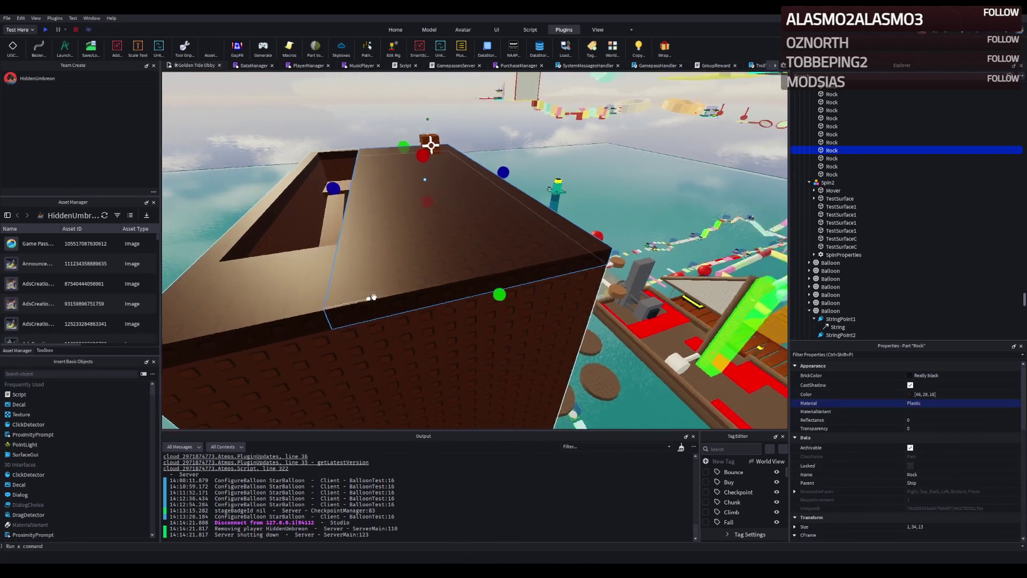
pyautogui.moveTo(374, 256)
pyautogui.mouseDown()
pyautogui.moveTo(390, 220)
pyautogui.moveTo(428, 234)
pyautogui.mouseUp()
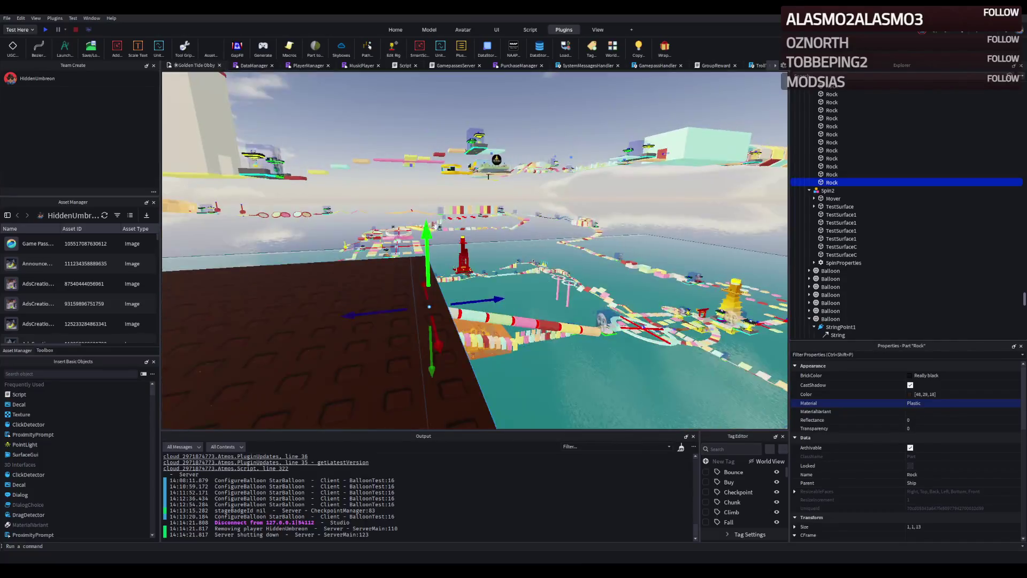
pyautogui.moveTo(428, 235)
pyautogui.mouseDown()
pyautogui.moveTo(495, 268)
pyautogui.moveTo(468, 230)
pyautogui.moveTo(449, 245)
pyautogui.moveTo(473, 221)
pyautogui.moveTo(493, 220)
pyautogui.mouseUp()
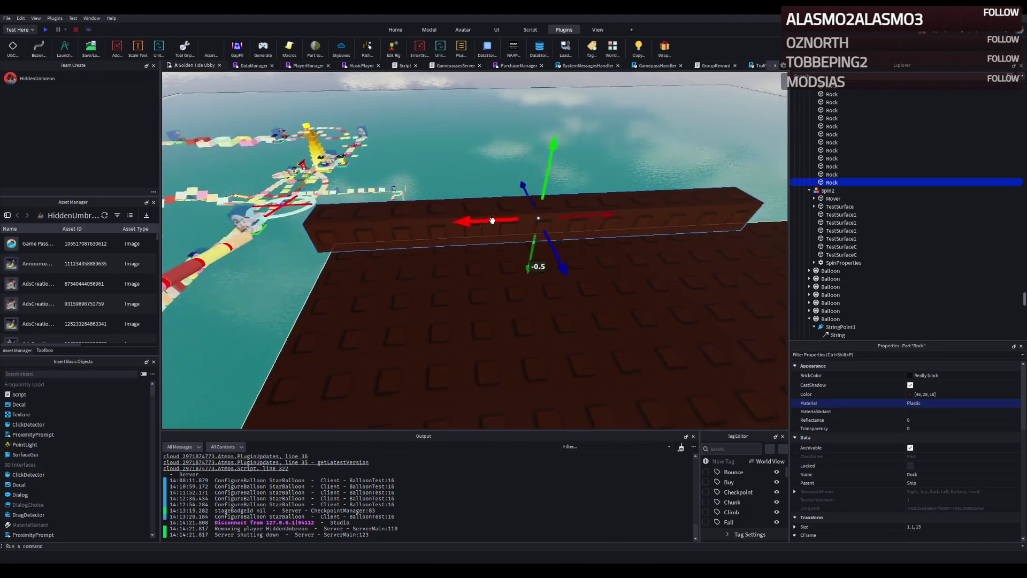
# - Duplicate a rim beam, resize it, and lower it onto the hull's top edge
pyautogui.hotkey('ctrl', 'd')
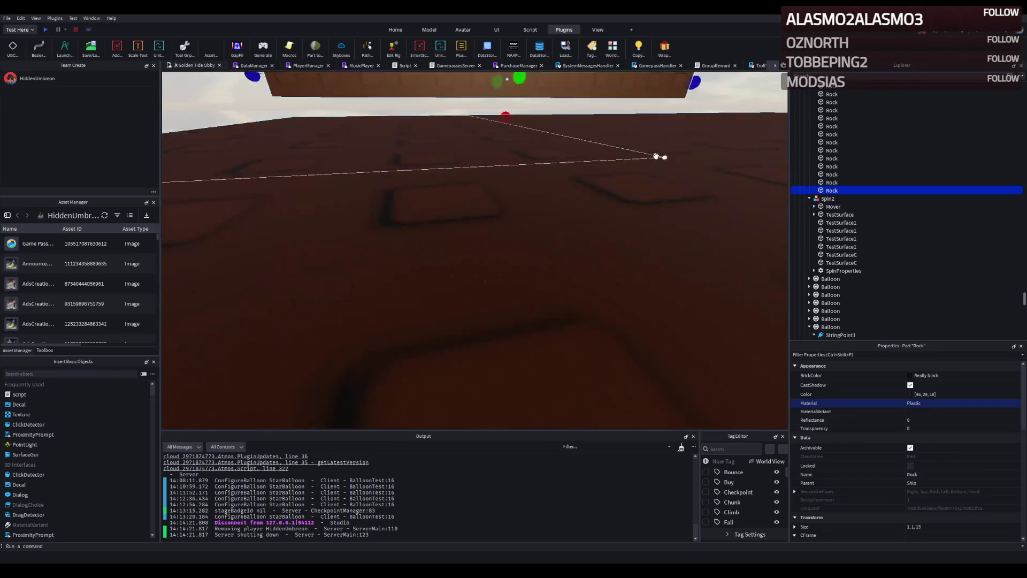
pyautogui.moveTo(502, 107)
pyautogui.mouseDown()
pyautogui.moveTo(501, 170)
pyautogui.moveTo(340, 207)
pyautogui.mouseUp()
pyautogui.hotkey('ctrl', '2')
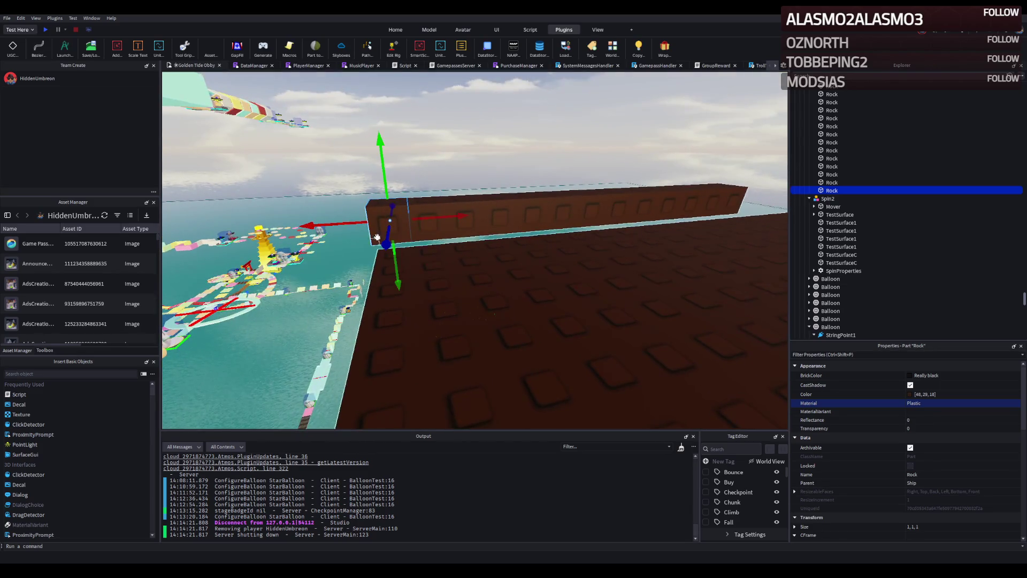
pyautogui.press('q')
pyautogui.press('d')
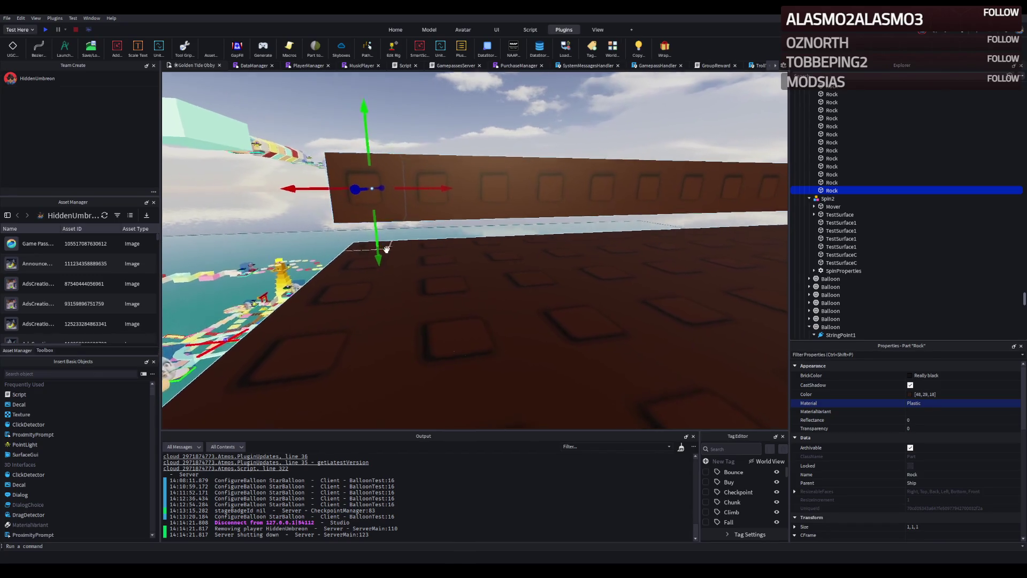
pyautogui.press('q')
pyautogui.moveTo(381, 251); pyautogui.dragTo(371, 280)
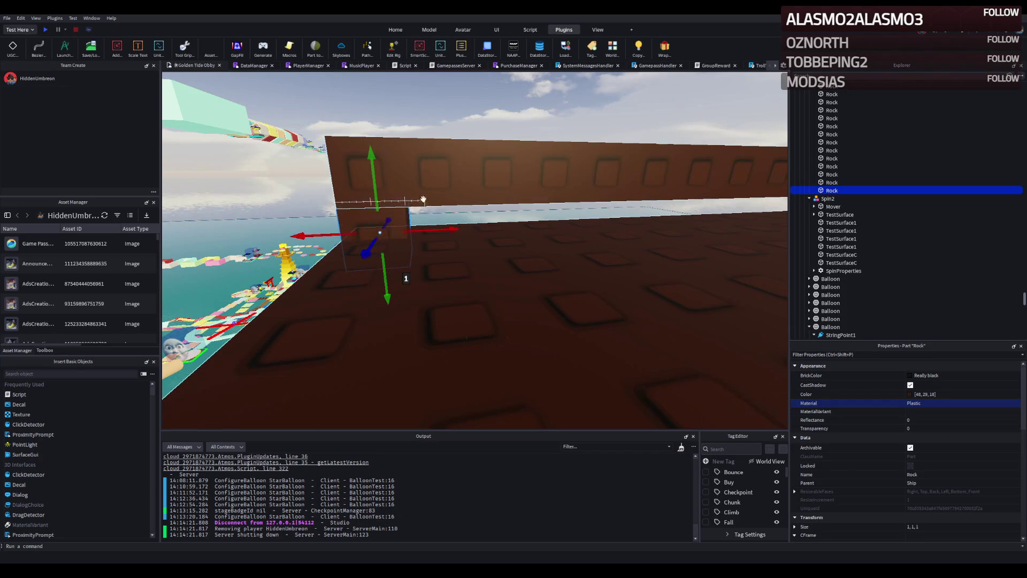
# - Line up two beams on the rim and slide a copy of one along the hull edge
pyautogui.keyDown('ctrl'); pyautogui.click(421, 202); pyautogui.keyUp('ctrl')
pyautogui.moveTo(577, 264); pyautogui.dragTo(573, 228)
pyautogui.click(390, 210)
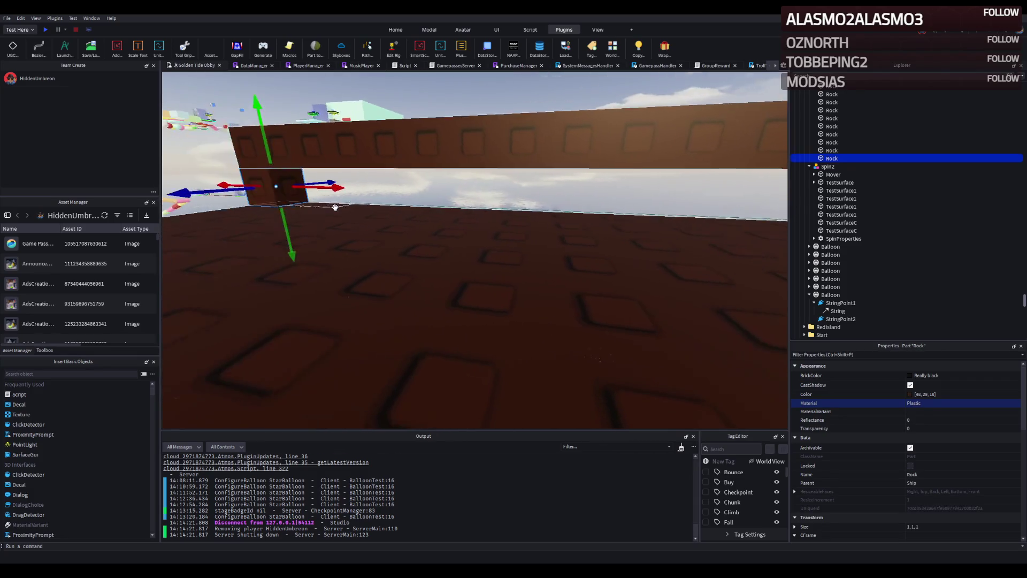
pyautogui.hotkey('ctrl', 'd')
pyautogui.moveTo(336, 187)
pyautogui.mouseDown()
pyautogui.moveTo(395, 223)
pyautogui.moveTo(393, 155)
pyautogui.moveTo(392, 199)
pyautogui.moveTo(424, 165)
pyautogui.mouseUp()
# - Lengthen the short rim beam to about 18.7 studs
pyautogui.click(434, 169)
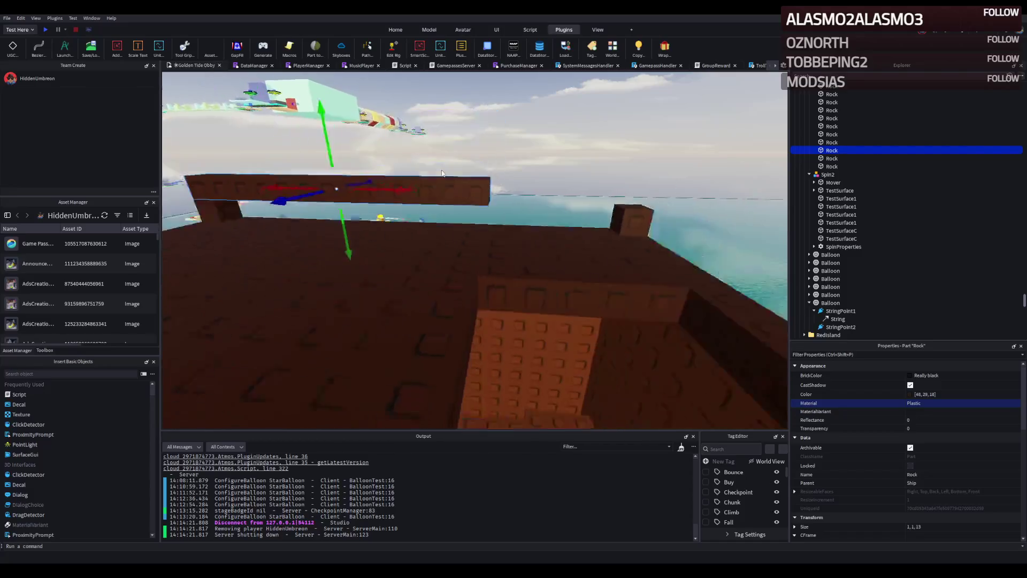
pyautogui.press('e')
pyautogui.press('d')
pyautogui.hotkey('ctrl', '3')
pyautogui.moveTo(398, 225); pyautogui.dragTo(546, 231)
# - Move the long side beam at the deck corner 7.2 studs along the rim
pyautogui.press('e')
pyautogui.press('e')
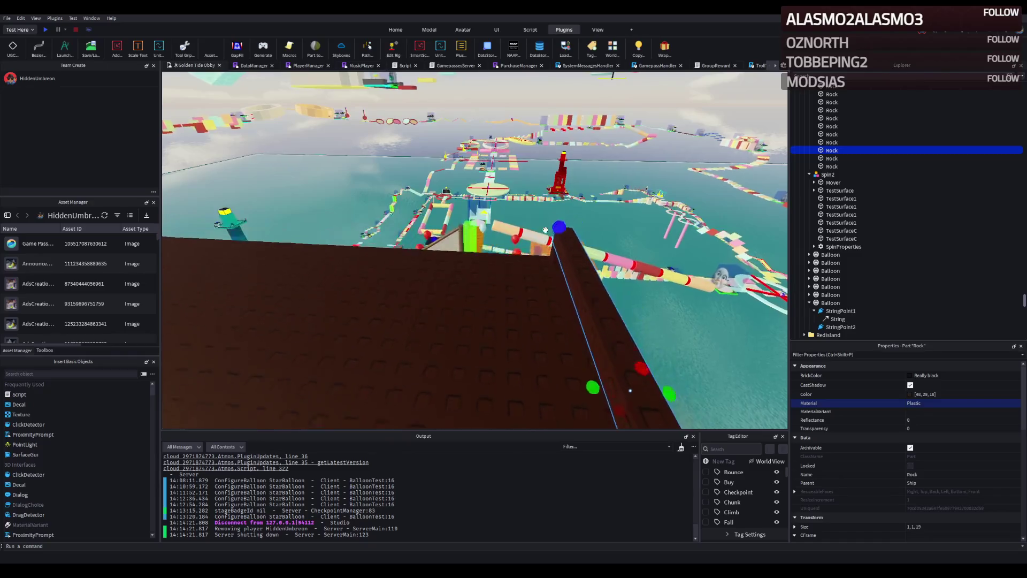
pyautogui.press('f')
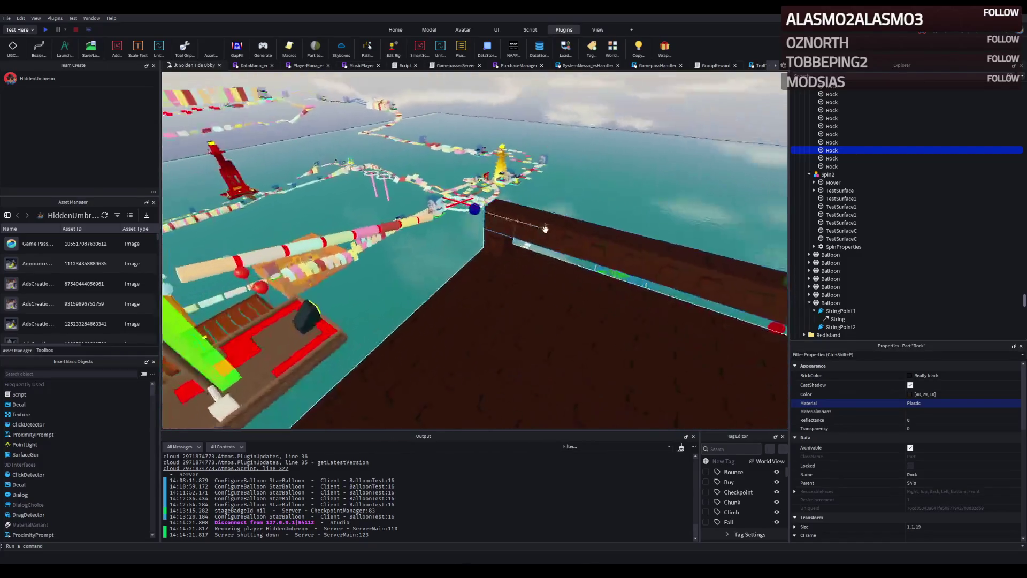
pyautogui.click(498, 238)
pyautogui.click(498, 238)
pyautogui.press('f')
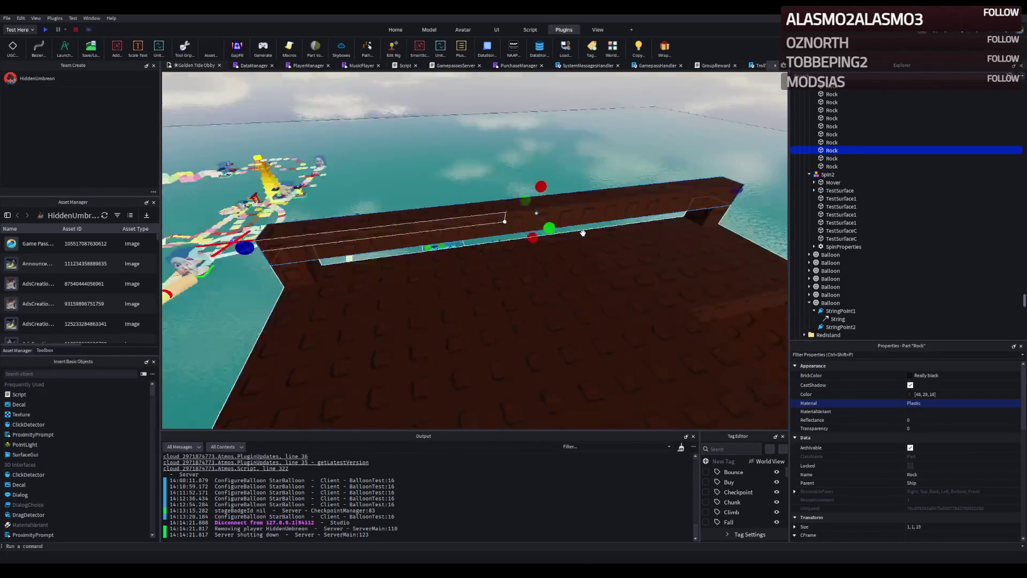
pyautogui.moveTo(539, 165)
pyautogui.mouseDown()
pyautogui.moveTo(508, 166)
pyautogui.moveTo(516, 190)
pyautogui.moveTo(454, 201)
pyautogui.moveTo(459, 211)
pyautogui.moveTo(426, 231)
pyautogui.moveTo(492, 257)
pyautogui.moveTo(608, 250)
pyautogui.moveTo(514, 264)
pyautogui.moveTo(339, 257)
pyautogui.mouseUp()
# - Duplicate the small corner post and move the copy 14.7 studs along the rim
pyautogui.click(339, 247)
pyautogui.press('e')
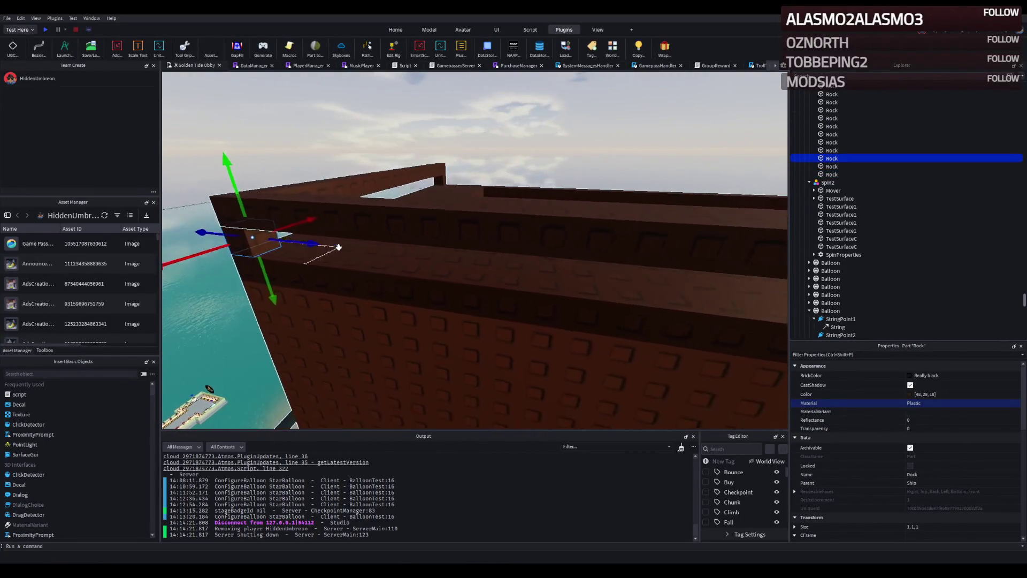
pyautogui.hotkey('ctrl', 'd')
pyautogui.moveTo(336, 248); pyautogui.dragTo(531, 256)
# - Lengthen the neighbouring side beam to 32.8 studs
pyautogui.click(273, 202)
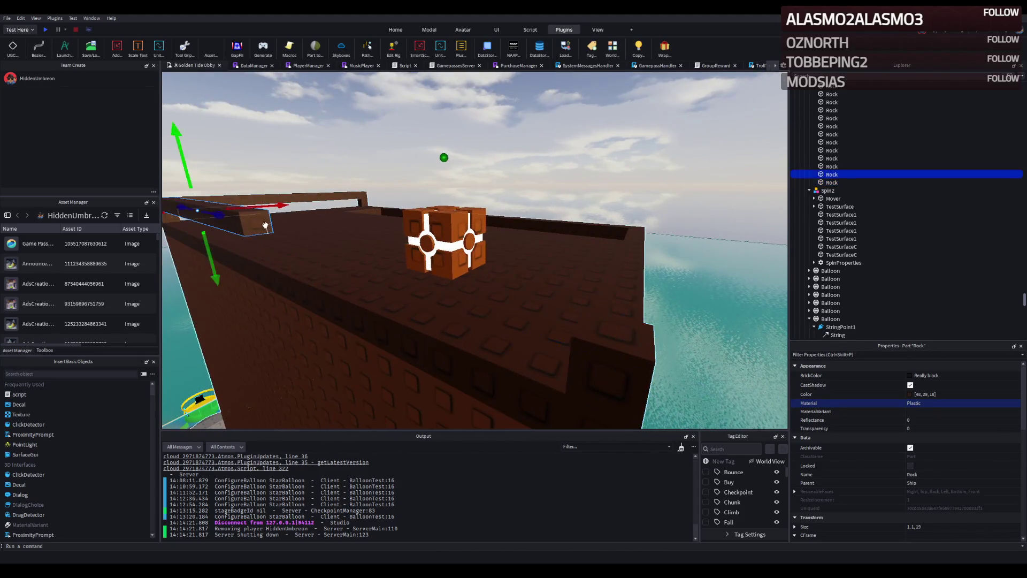
pyautogui.hotkey('ctrl', '3')
pyautogui.moveTo(287, 229); pyautogui.dragTo(302, 227)
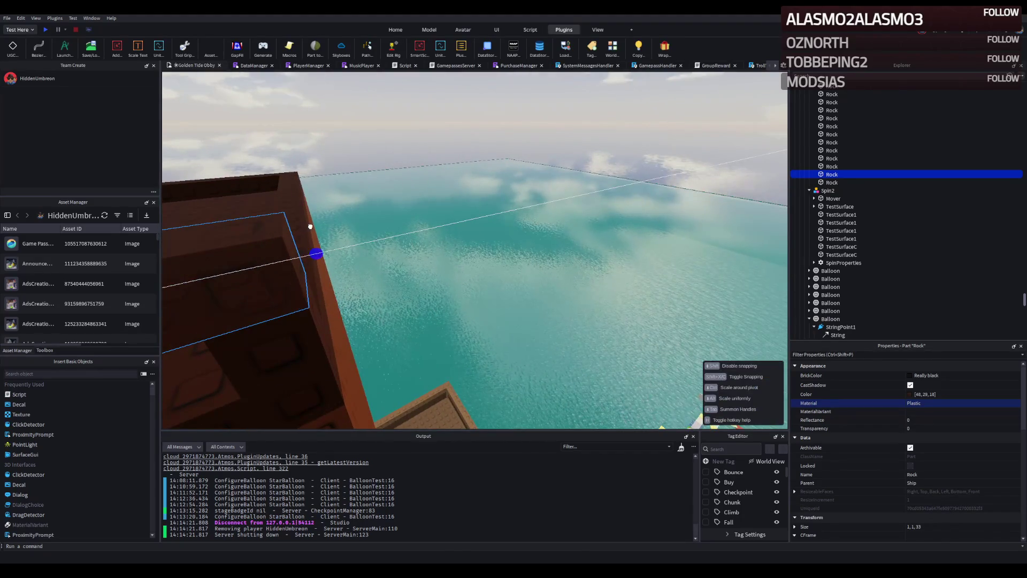
pyautogui.rightClick(310, 227)
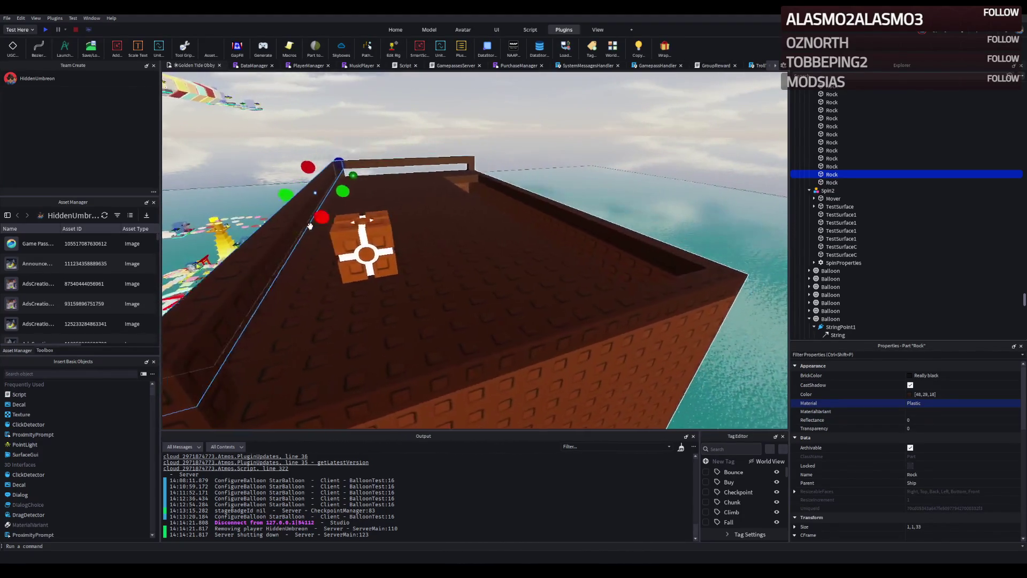
# - Duplicate the back rail beams and shift the copies 3.1 studs
pyautogui.click(340, 167)
pyautogui.keyDown('ctrl'); pyautogui.click(831, 167); pyautogui.keyUp('ctrl')
pyautogui.hotkey('ctrl', 'd')
pyautogui.moveTo(416, 173)
pyautogui.mouseDown()
pyautogui.moveTo(477, 235)
pyautogui.moveTo(498, 239)
pyautogui.moveTo(469, 253)
pyautogui.moveTo(452, 245)
pyautogui.mouseUp()
pyautogui.click(497, 239)
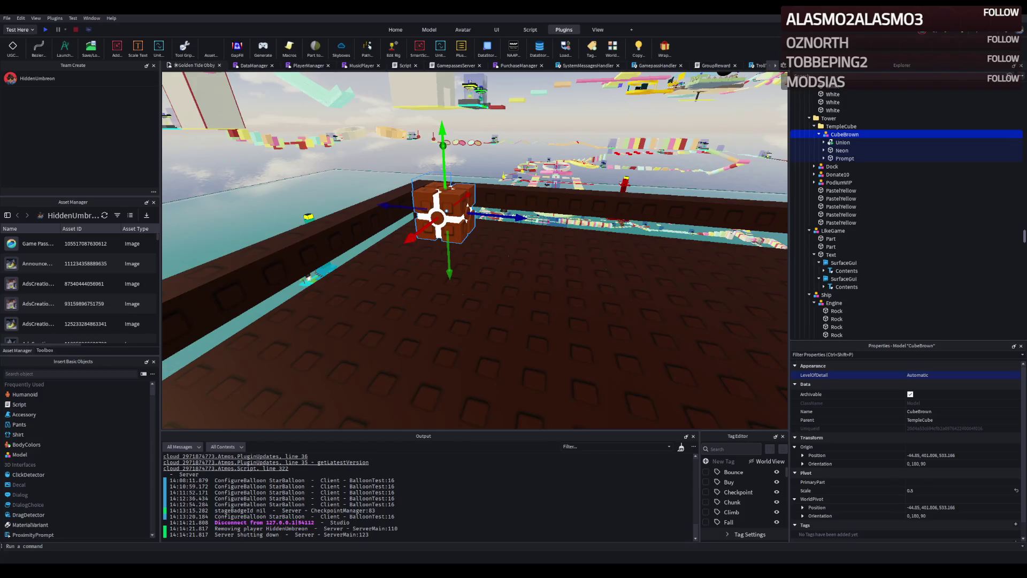
# - Duplicate the rim bar and move the copy 7.5 studs along the rim
pyautogui.rightClick(182, 289)
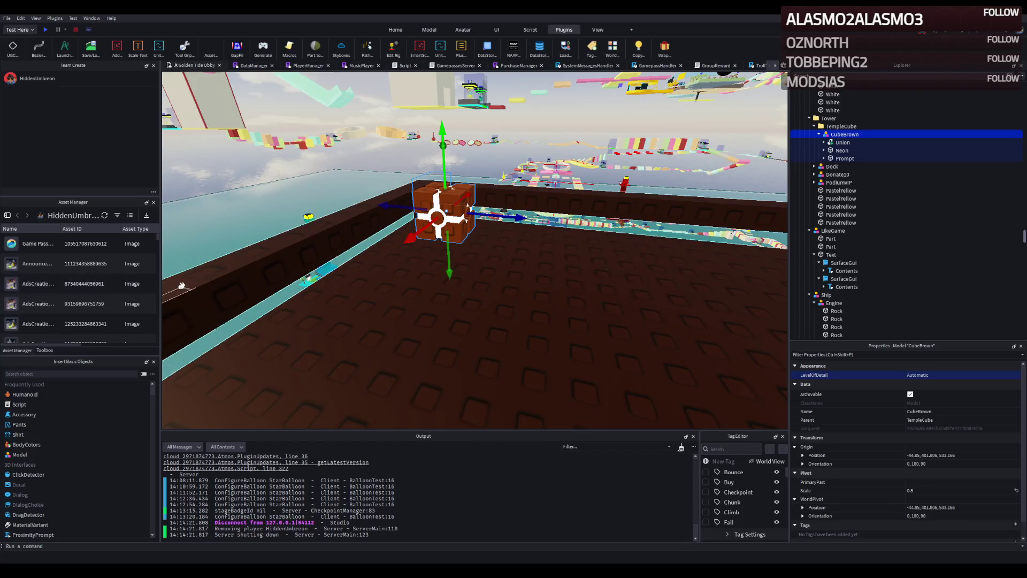
pyautogui.press('s')
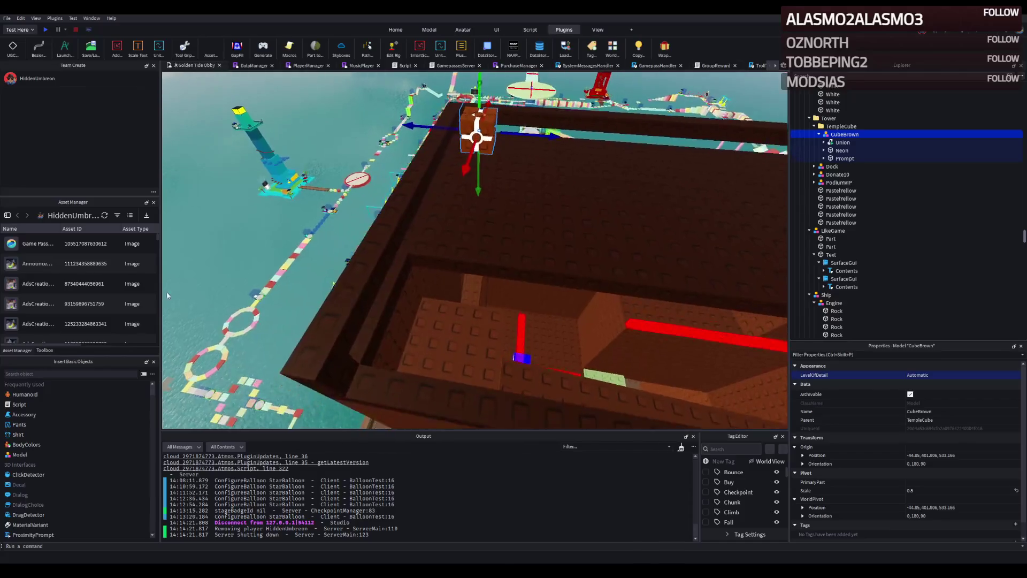
pyautogui.hotkey('ctrl', 'd')
pyautogui.moveTo(422, 150)
pyautogui.mouseDown()
pyautogui.moveTo(303, 400)
pyautogui.moveTo(314, 404)
pyautogui.mouseUp()
# - Place the FlyingCarpet stand over the ship, rotated a quarter turn, beside the rim
pyautogui.moveTo(290, 339); pyautogui.dragTo(290, 338)
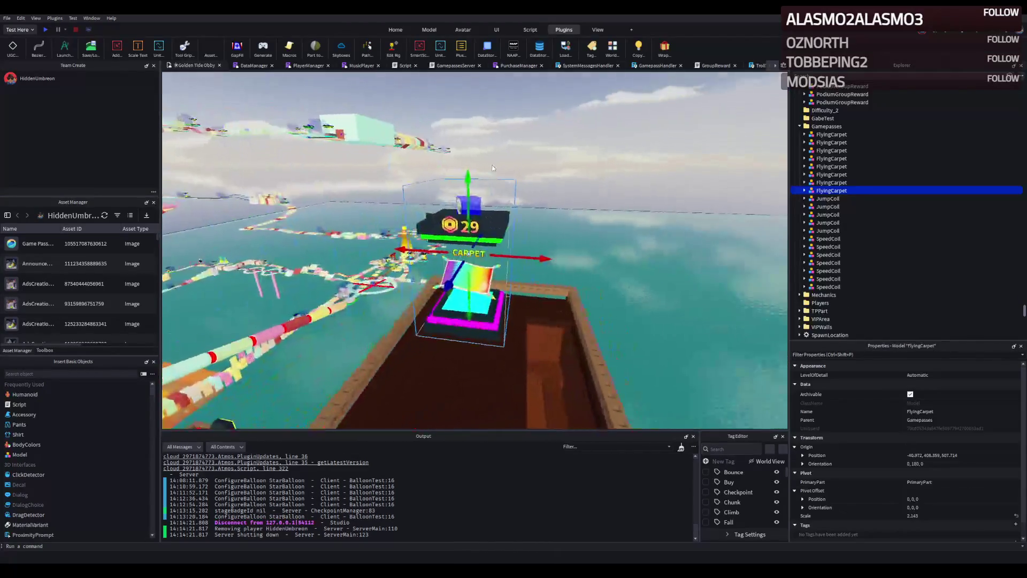
pyautogui.press('w')
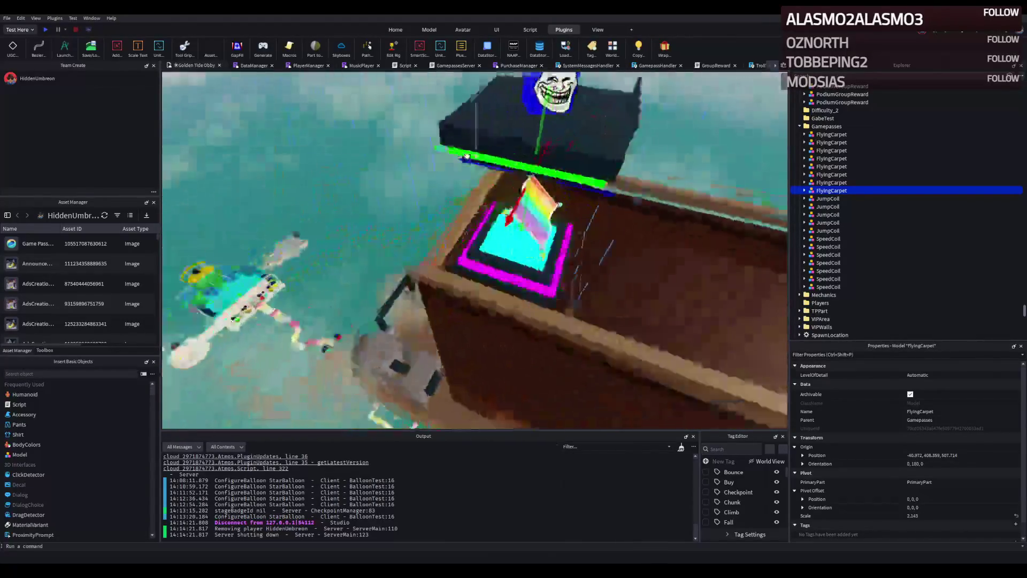
pyautogui.hotkey('ctrl', 'r')
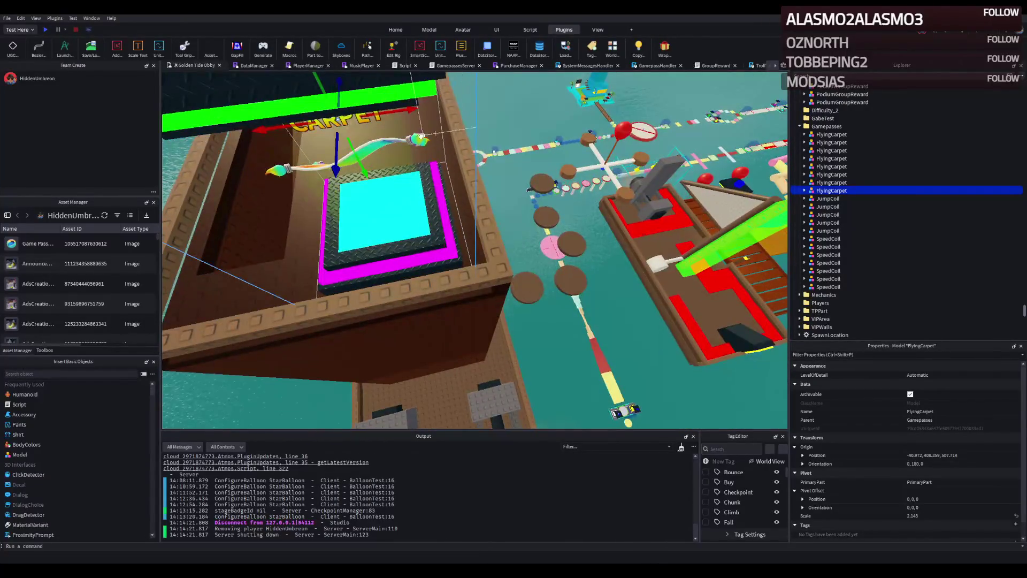
pyautogui.moveTo(403, 115)
pyautogui.mouseDown()
pyautogui.moveTo(504, 138)
pyautogui.moveTo(504, 148)
pyautogui.mouseUp()
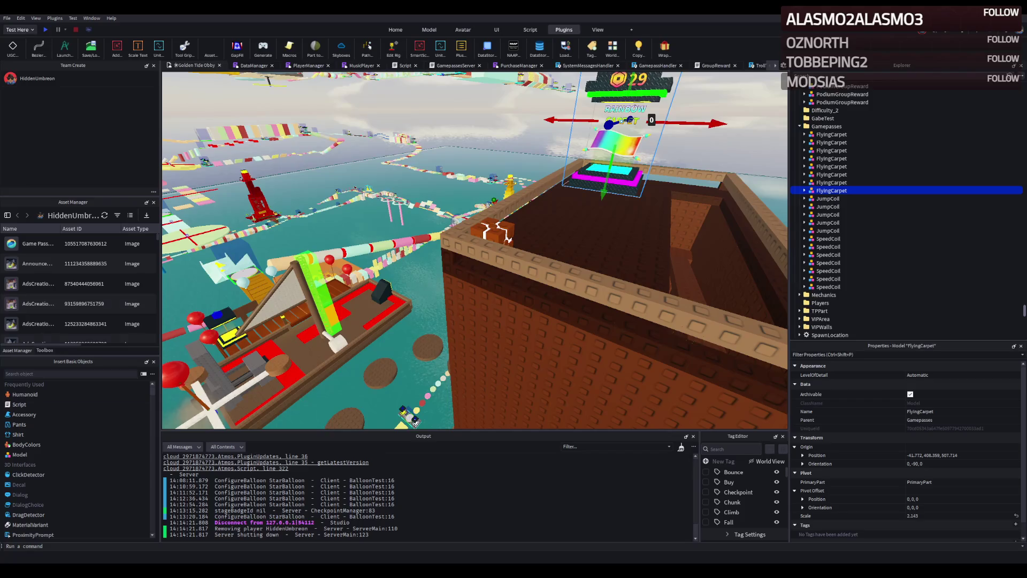
pyautogui.press('w')
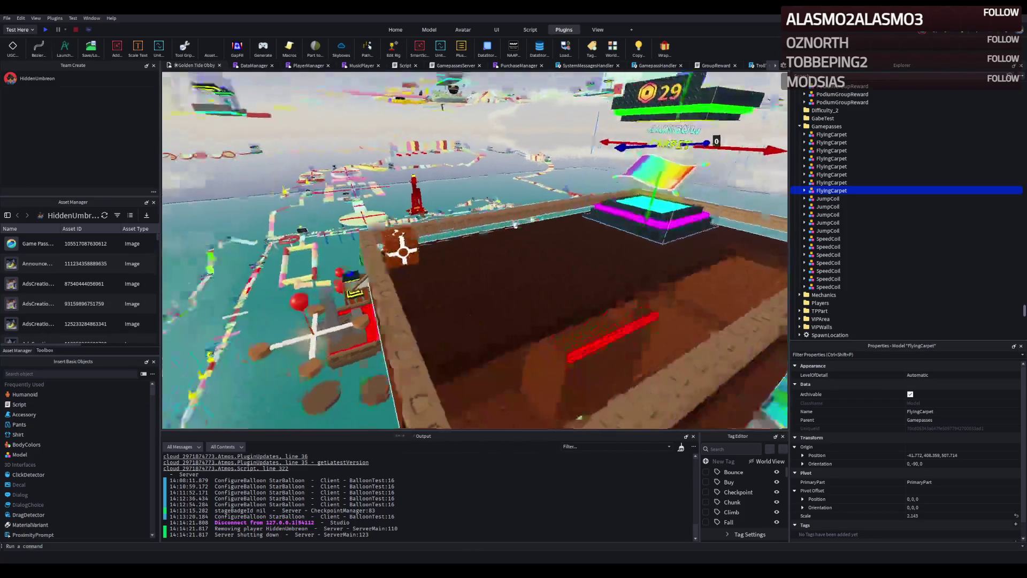
pyautogui.press('s')
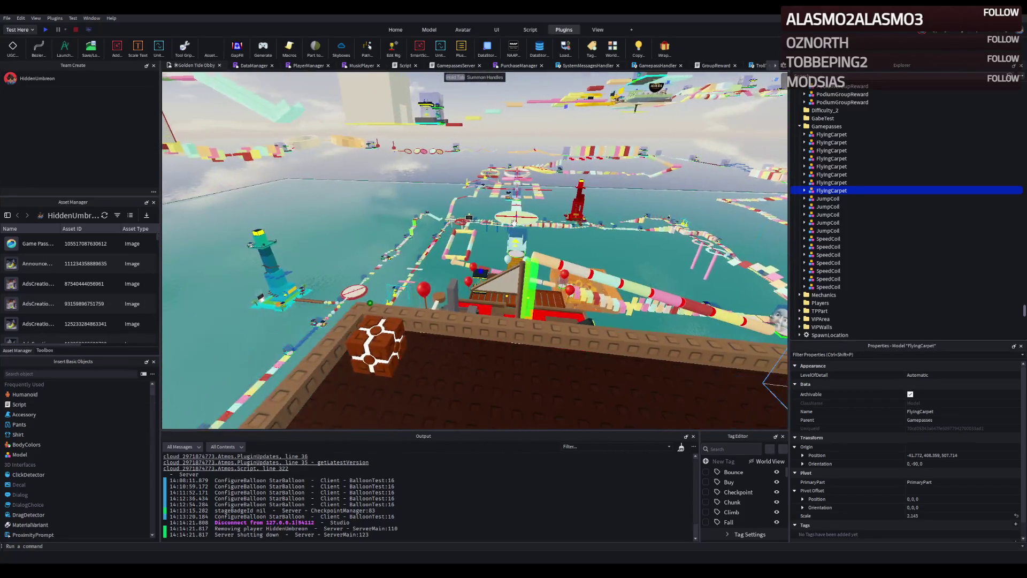
pyautogui.press('w')
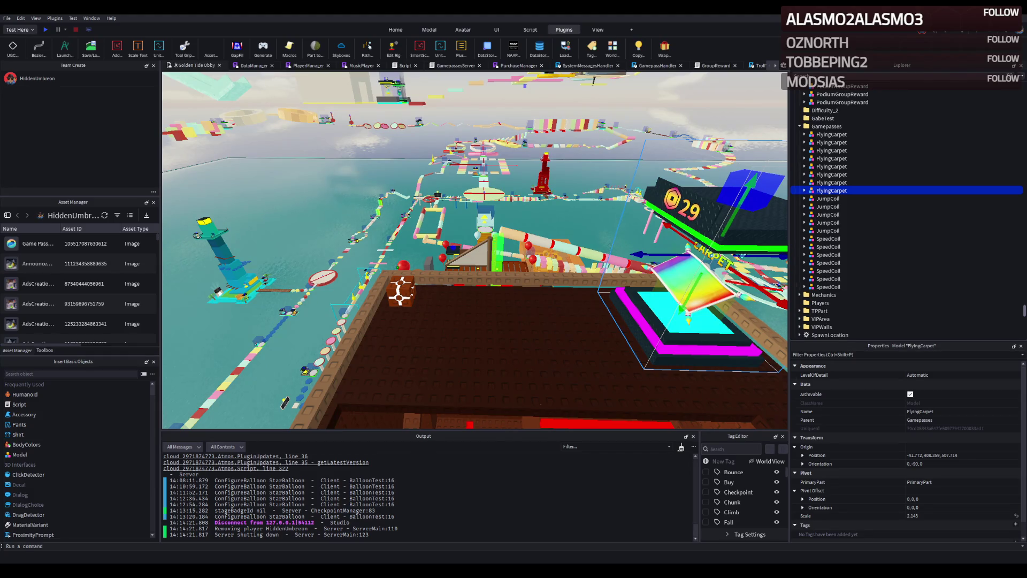
# - Paste a new Id attribute value into the brown temple cube's ProximityPrompt
pyautogui.click(398, 306)
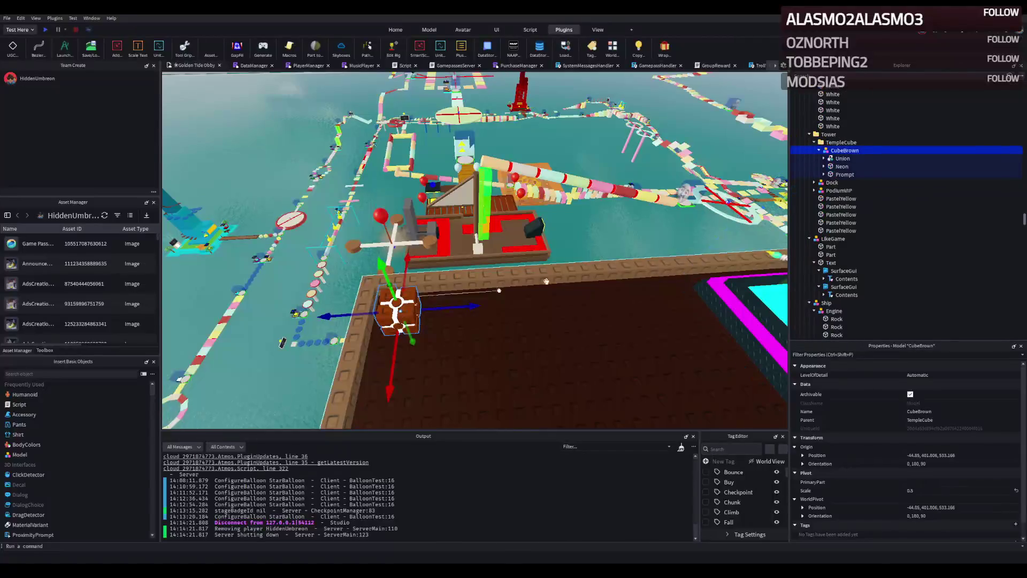
pyautogui.click(823, 174)
pyautogui.click(861, 183)
pyautogui.scroll(-2, 909, 402)
pyautogui.click(948, 535)
pyautogui.hotkey('ctrl', 'v')
# - Collapse the Start and GamePasses folders and filter the Explorer for 'badge'
pyautogui.scroll(-15, 840, 231)
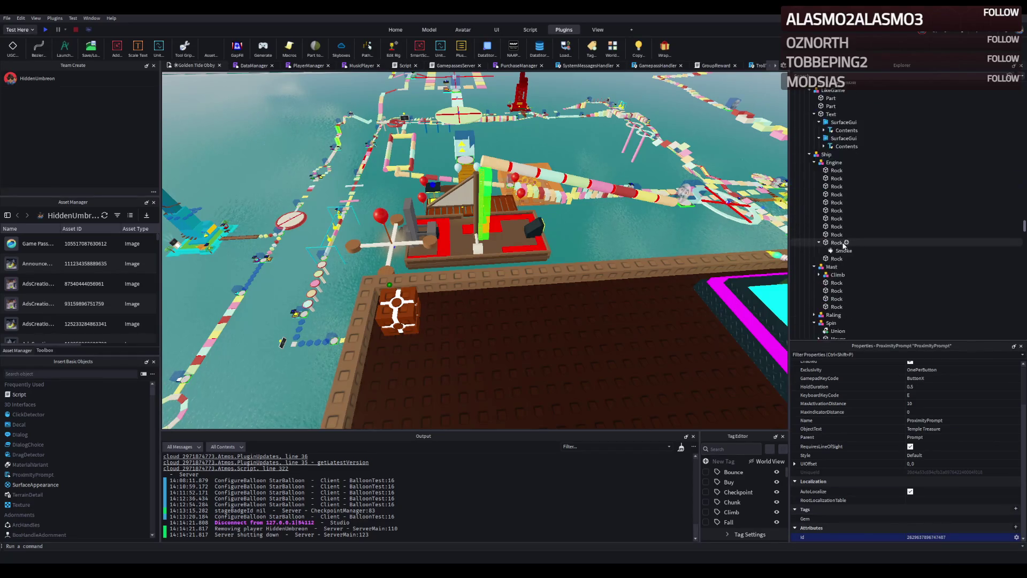
pyautogui.scroll(-5, 836, 260)
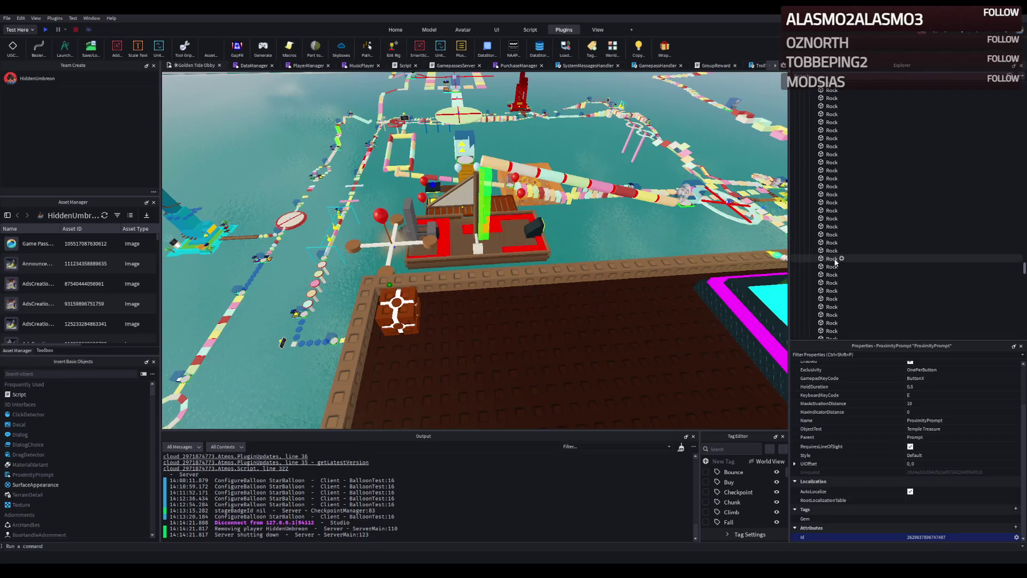
pyautogui.scroll(-10, 836, 260)
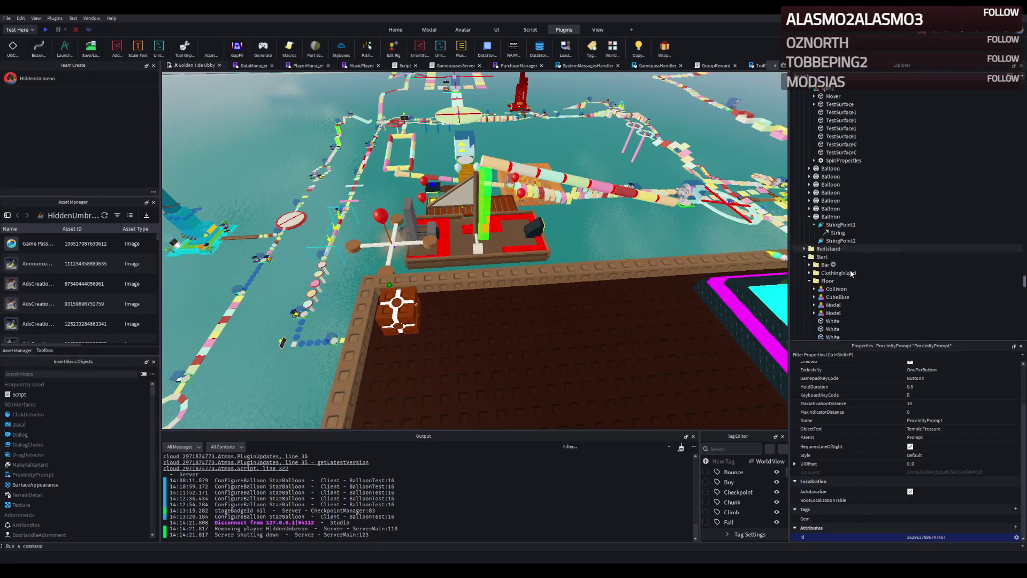
pyautogui.click(804, 168)
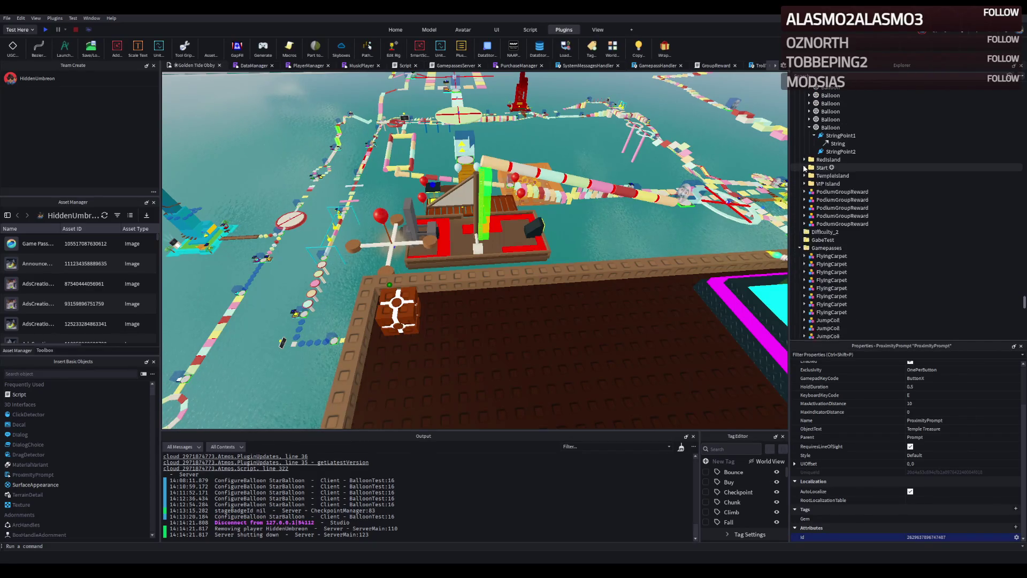
pyautogui.scroll(-10, 826, 265)
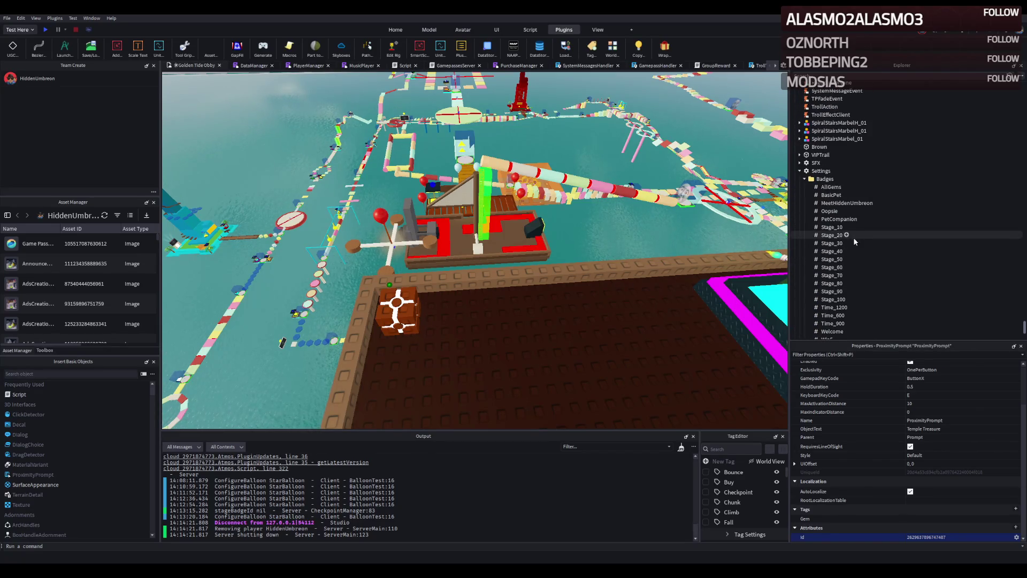
pyautogui.scroll(-1, 850, 230)
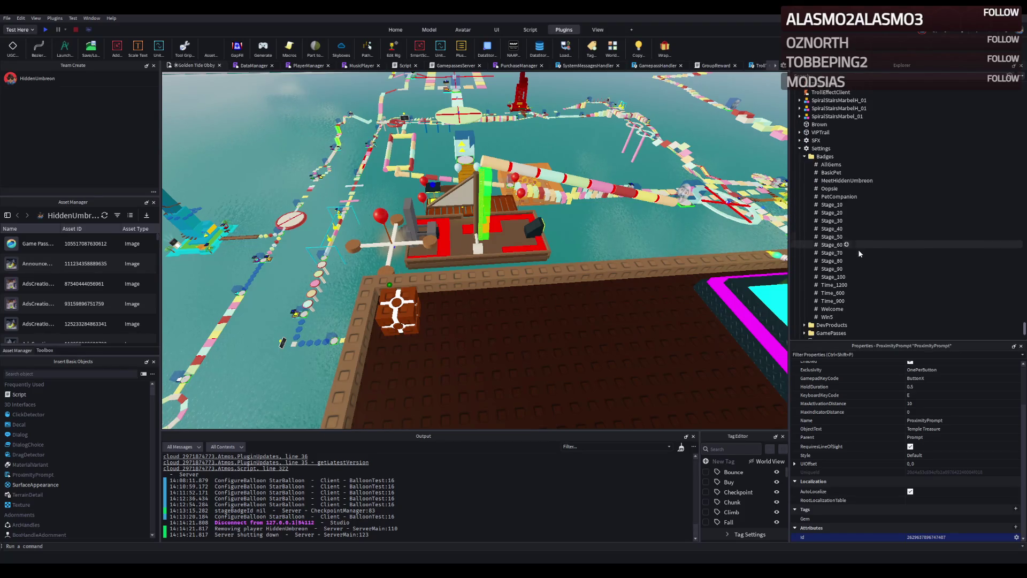
pyautogui.scroll(-2, 837, 185)
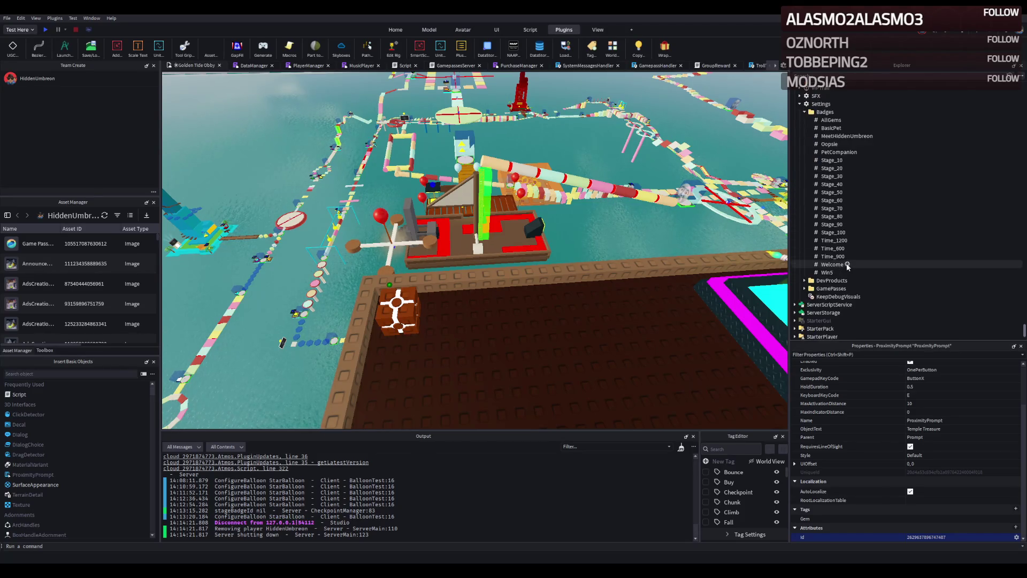
pyautogui.scroll(-1, 802, 291)
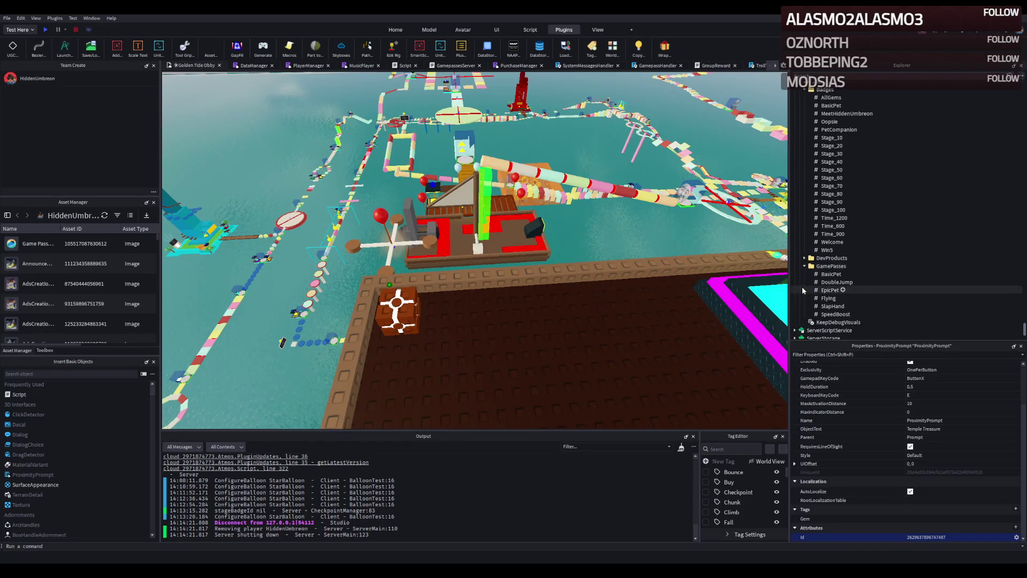
pyautogui.click(805, 266)
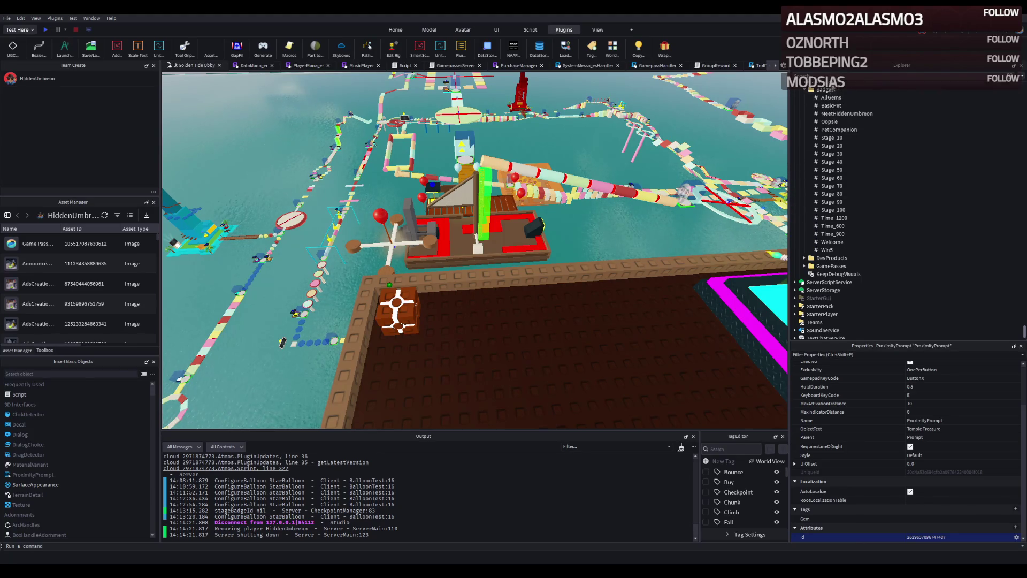
pyautogui.hotkey('ctrl', 'shift', 'x')
pyautogui.write('badge')
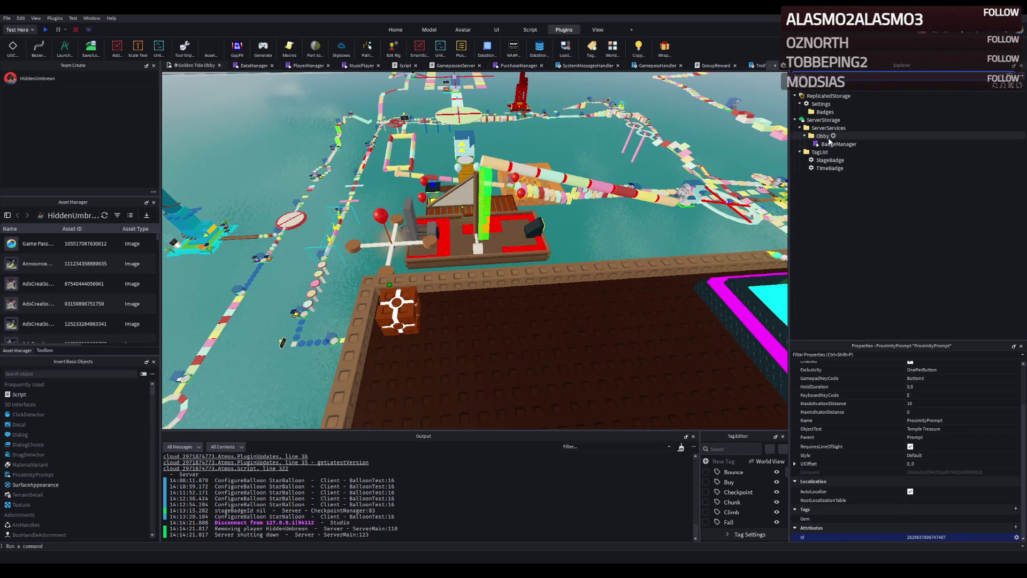
# - Open the BadgeManager script and scroll through its code
pyautogui.doubleClick(839, 144)
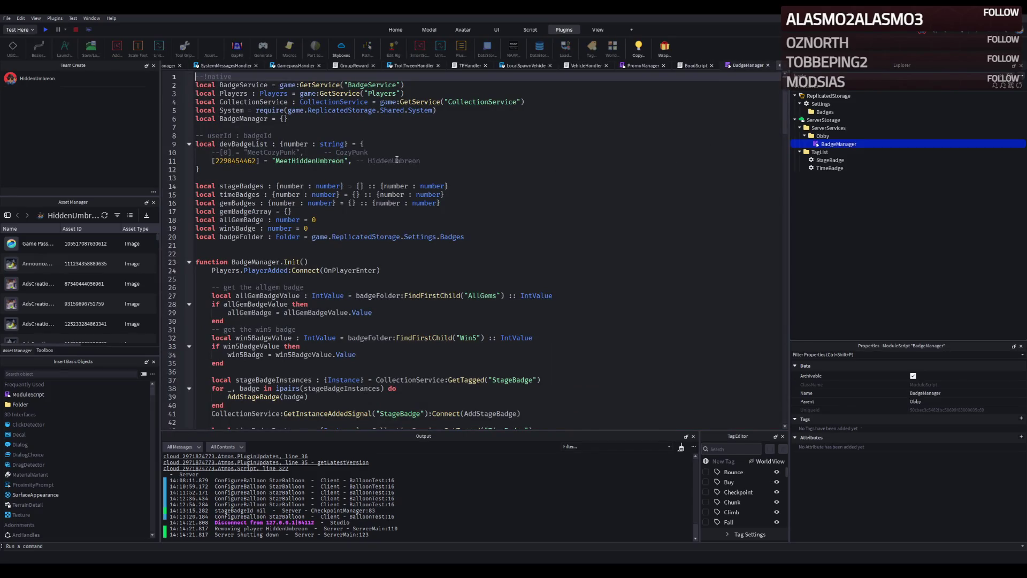
pyautogui.scroll(-3, 366, 163)
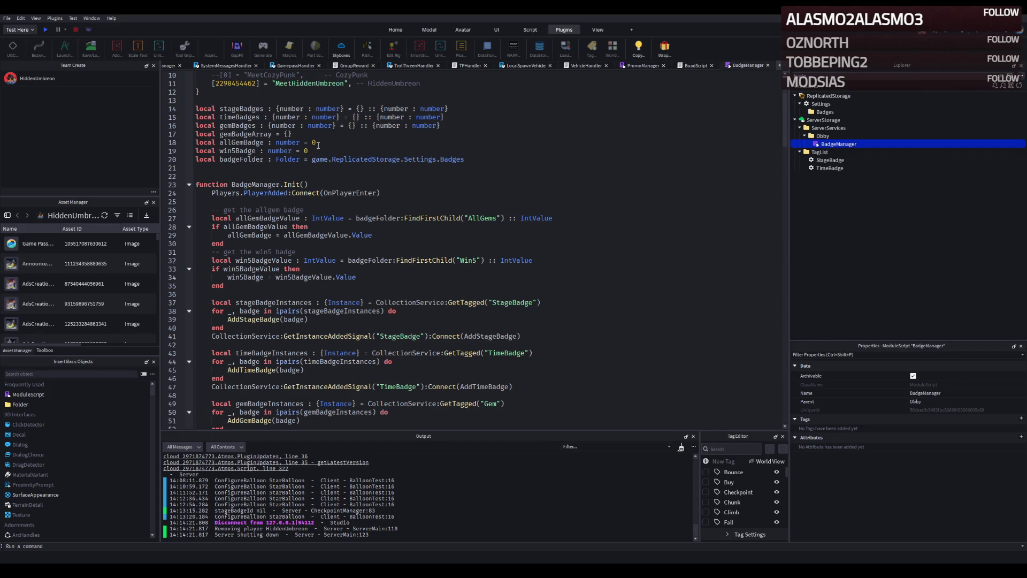
pyautogui.scroll(-8, 318, 145)
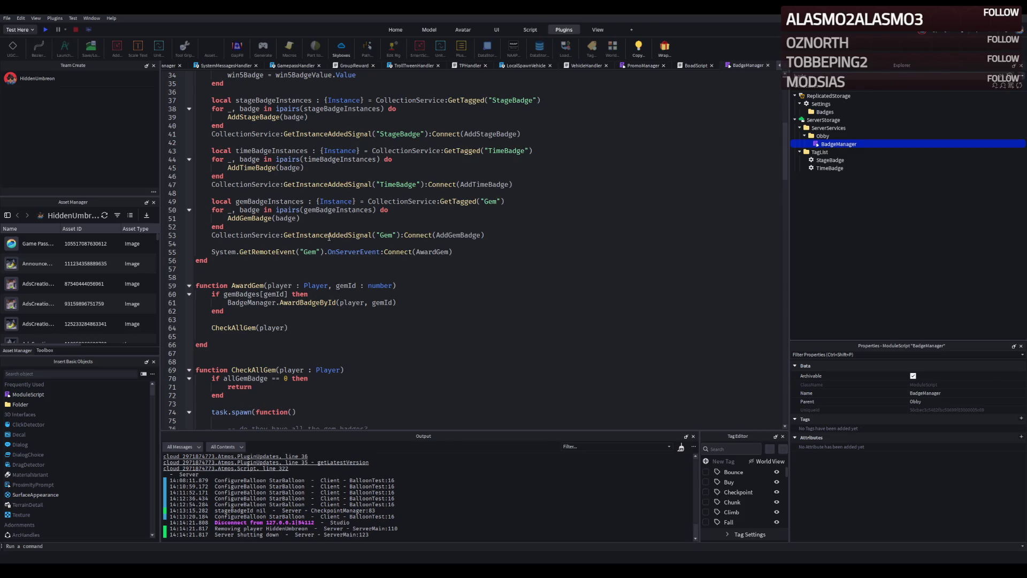
pyautogui.scroll(-11, 329, 237)
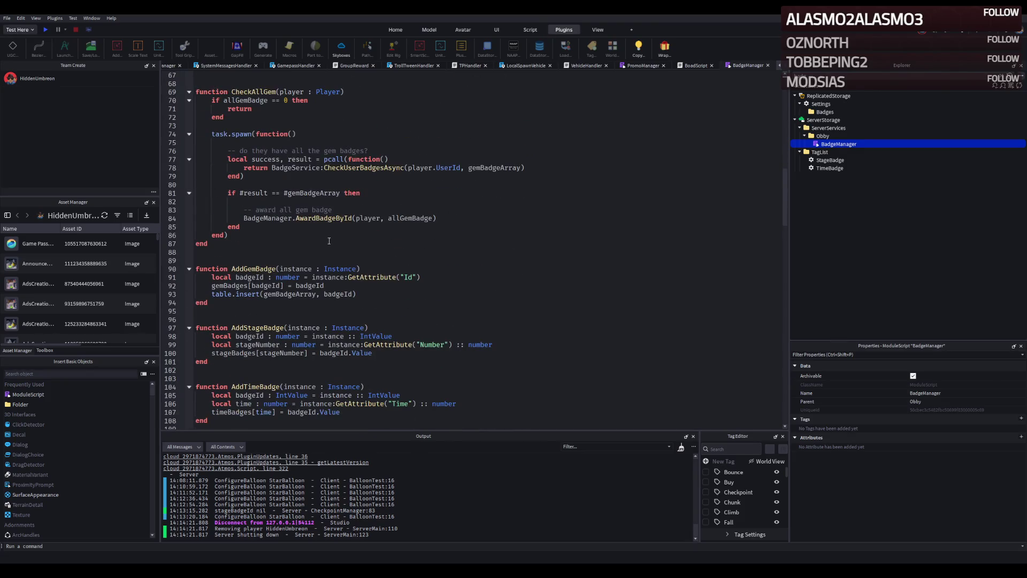
pyautogui.scroll(-20, 326, 236)
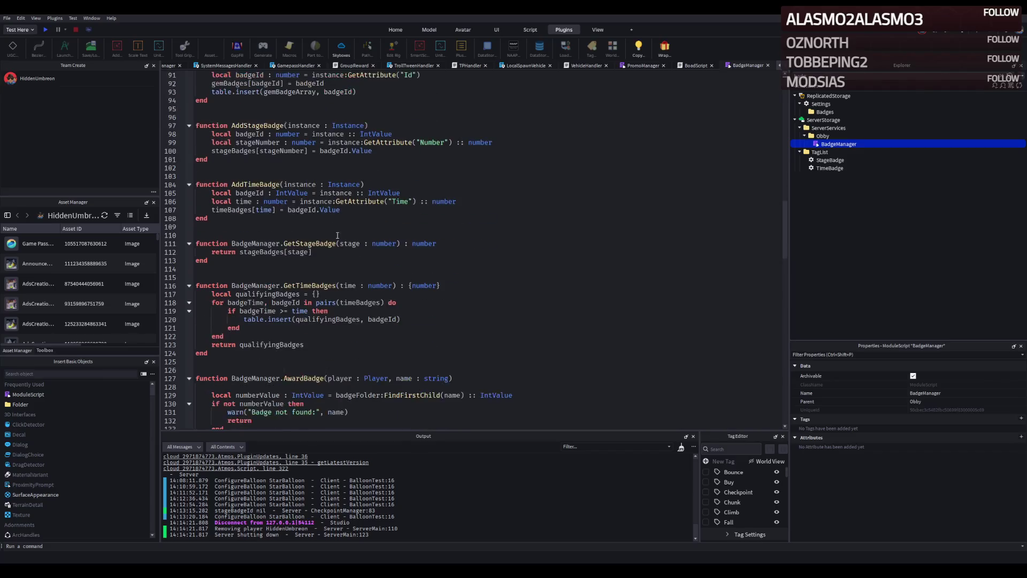
pyautogui.scroll(-8, 342, 234)
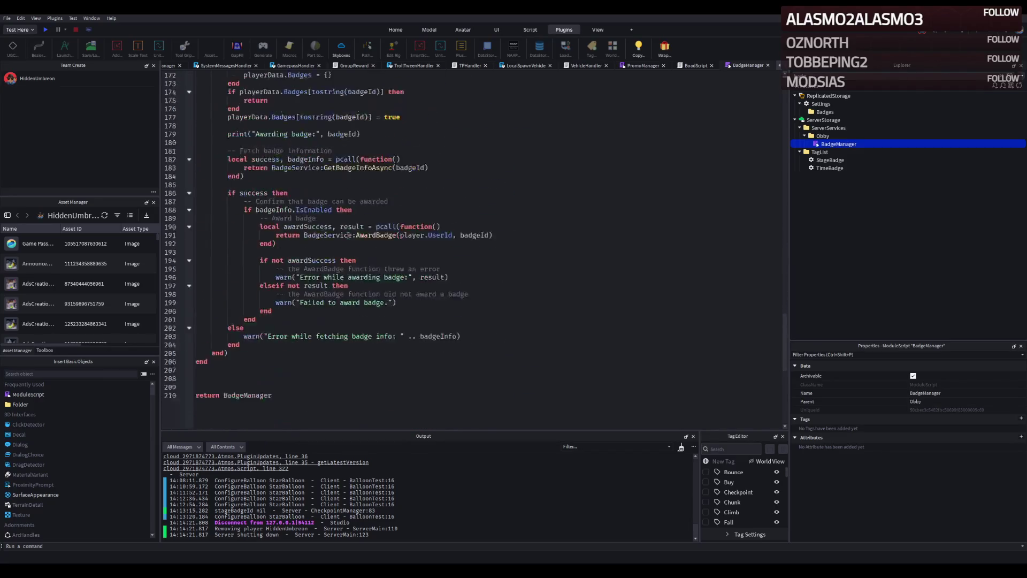
pyautogui.scroll(15, 349, 233)
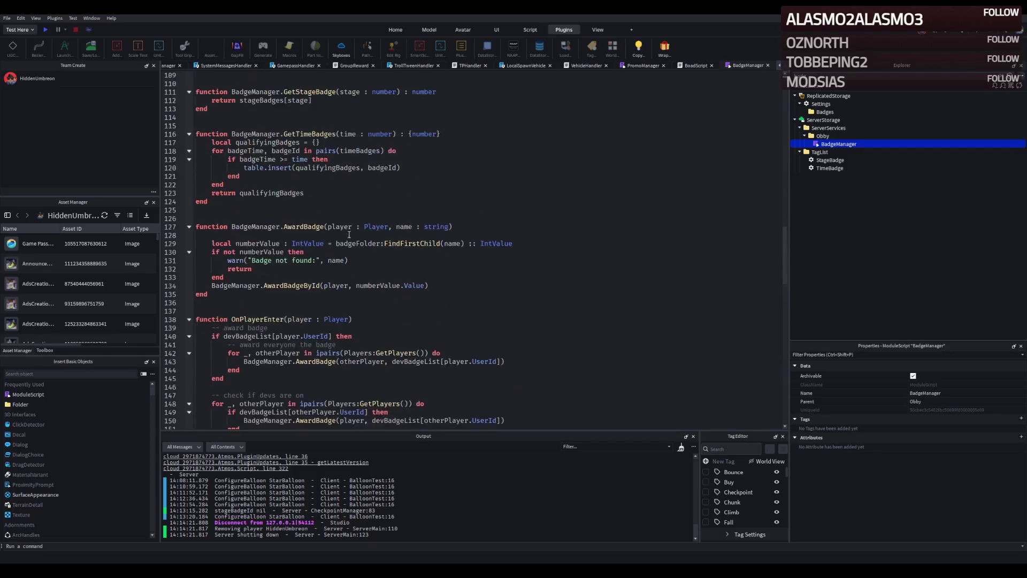
# - Filter the Explorer for 'gem', then clear the filter and return to the place view
pyautogui.write('gem')
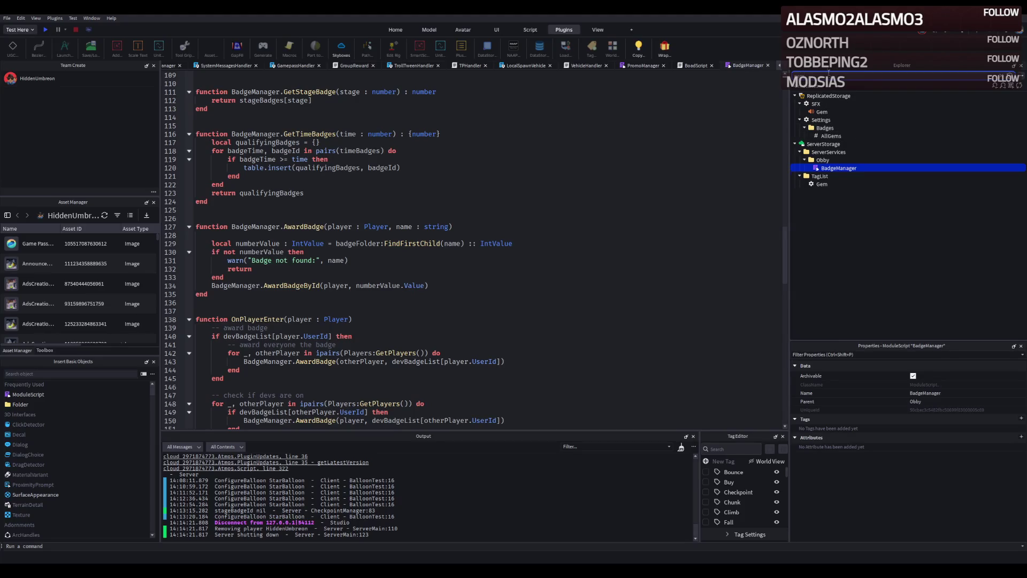
pyautogui.press('Escape')
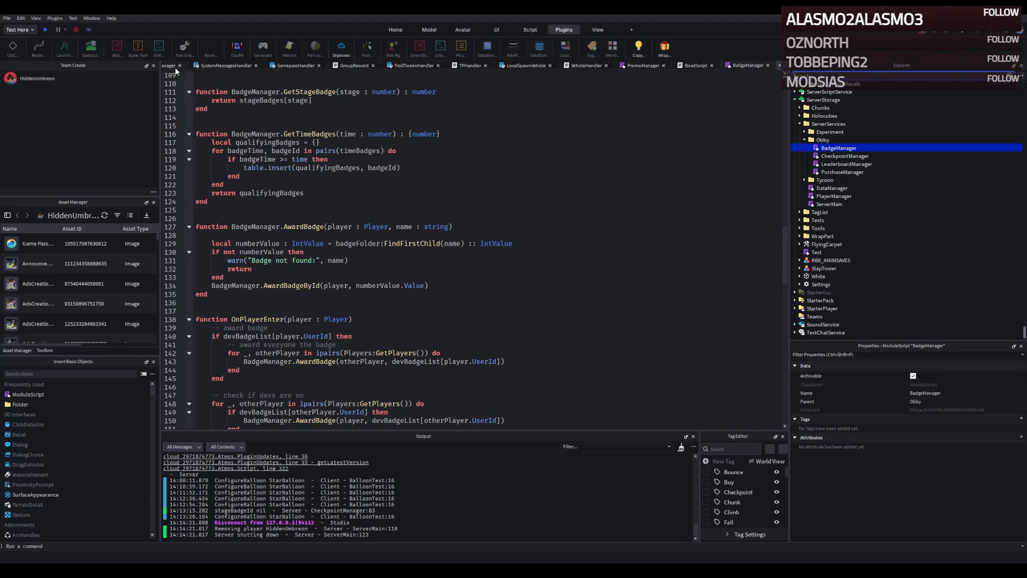
pyautogui.hotkey('ctrl', 'Tab')
pyautogui.hotkey('ctrl', 'Tab')
pyautogui.hotkey('ctrl', 'Tab')
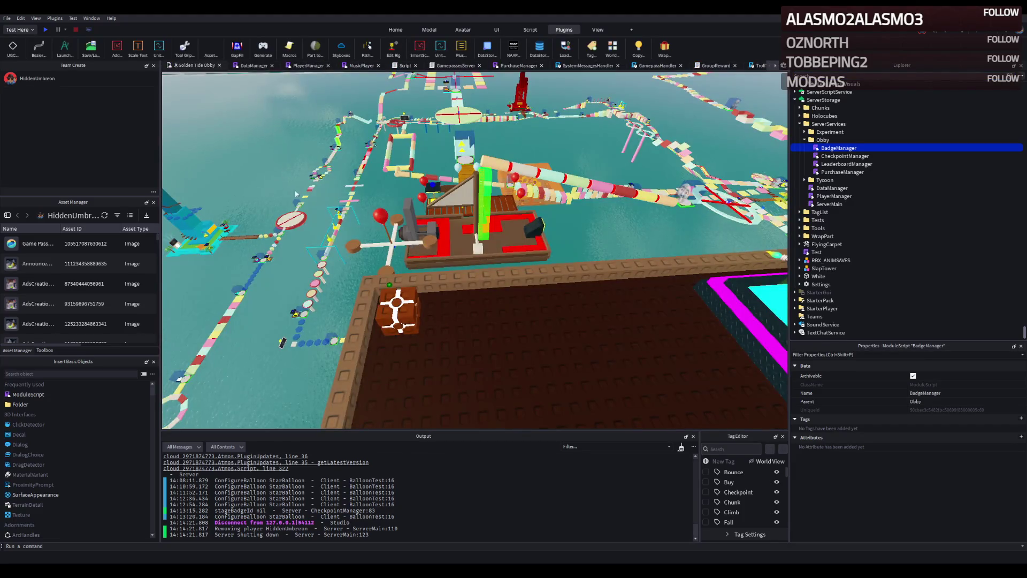
# - Reselect the temple cube's ProximityPrompt and commit its Id attribute value again
pyautogui.click(397, 305)
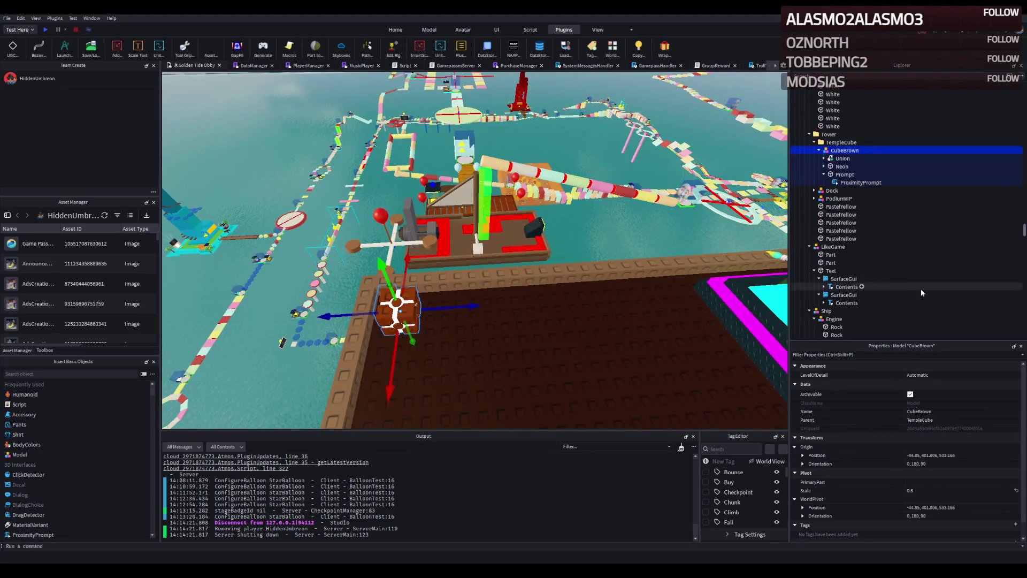
pyautogui.click(851, 182)
pyautogui.scroll(-10, 915, 438)
pyautogui.click(957, 537)
pyautogui.press('Return')
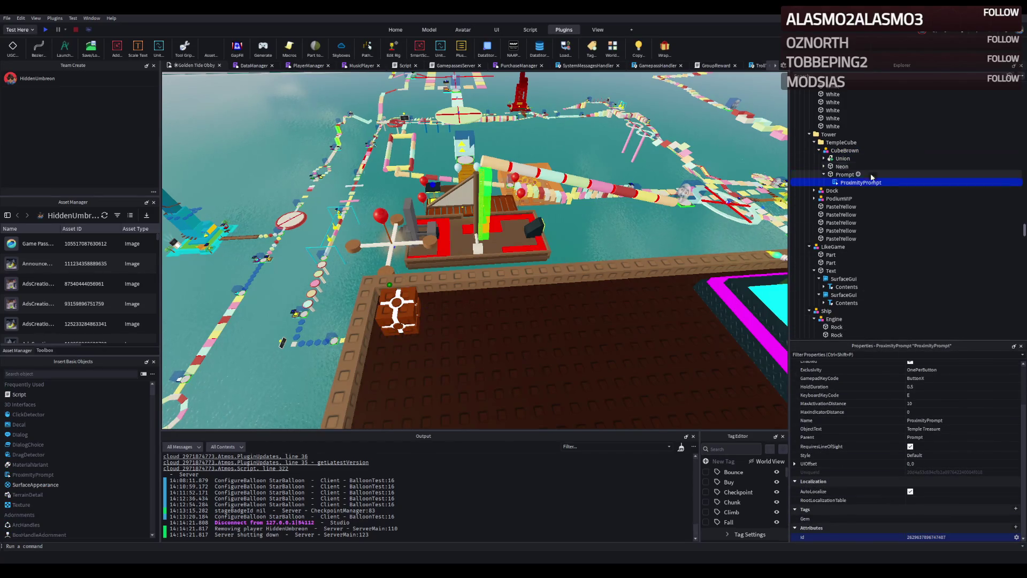
pyautogui.scroll(3, 953, 388)
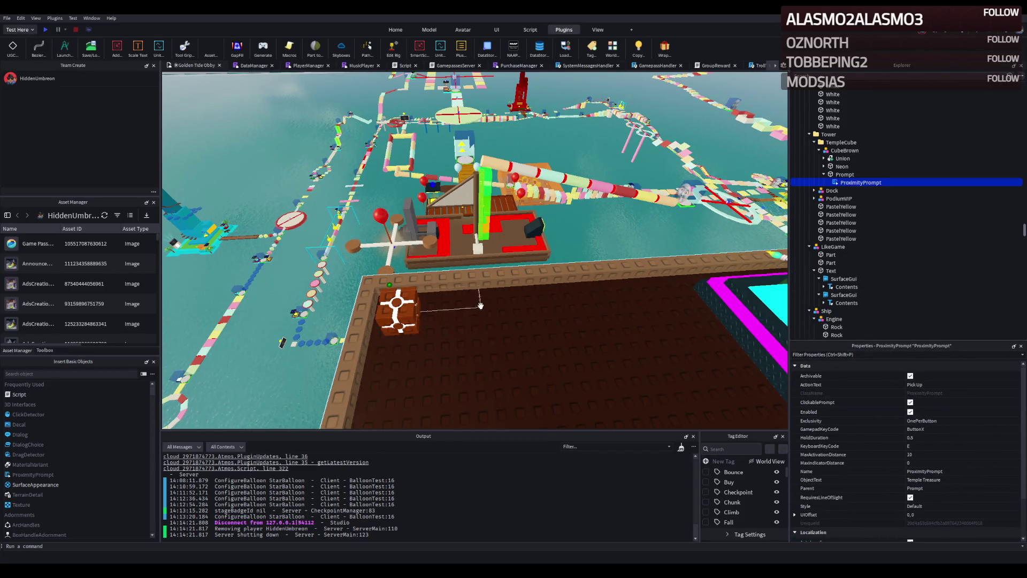
pyautogui.moveTo(538, 266); pyautogui.dragTo(556, 133)
pyautogui.moveTo(335, 84)
pyautogui.mouseDown()
pyautogui.moveTo(330, 154)
pyautogui.moveTo(339, 152)
pyautogui.mouseUp()
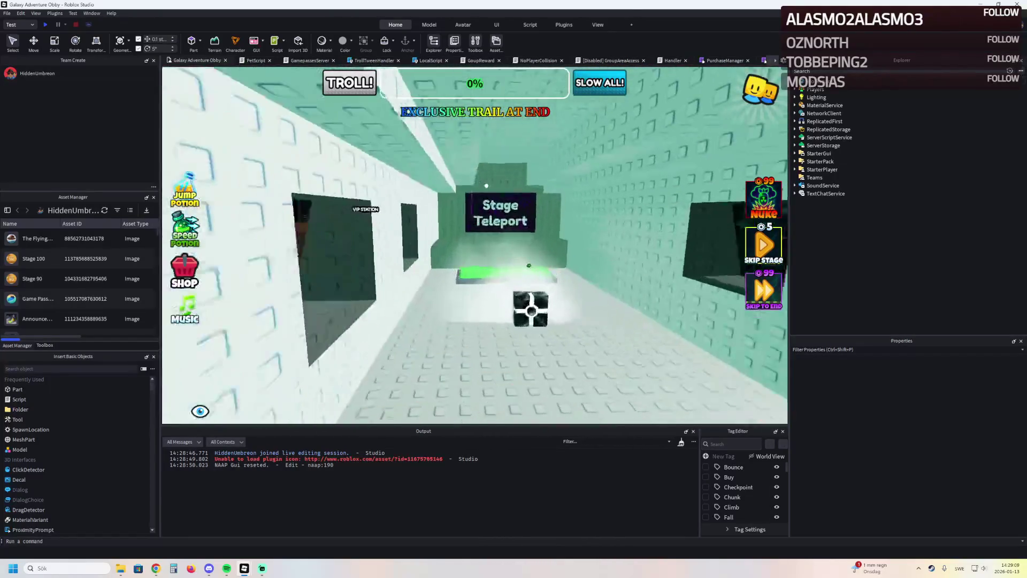
# - Copy the Portal teleport model from Galaxy Adventure Obby and switch to Golden Tide Obby
pyautogui.click(487, 185)
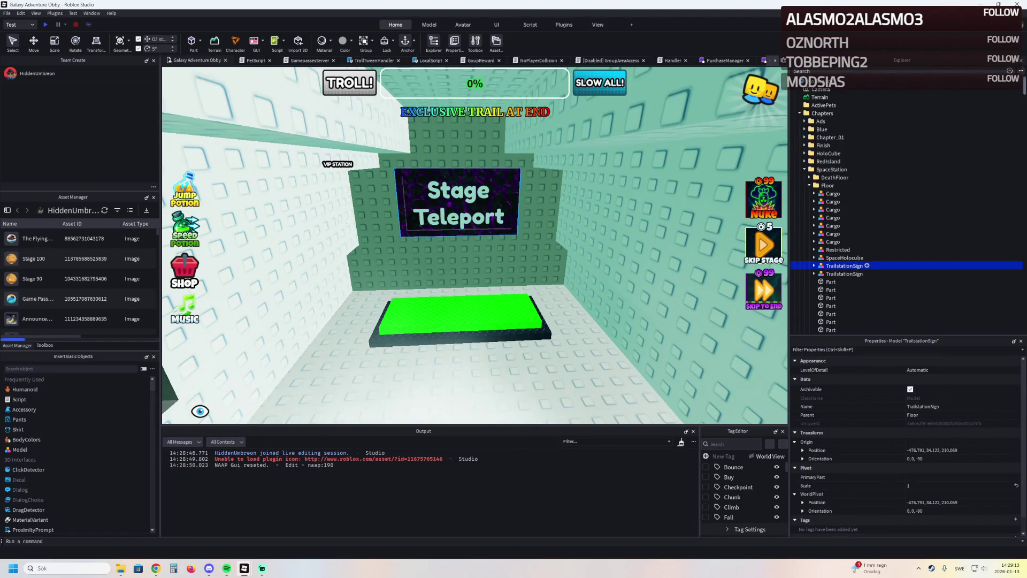
pyautogui.click(814, 265)
pyautogui.scroll(3, 503, 323)
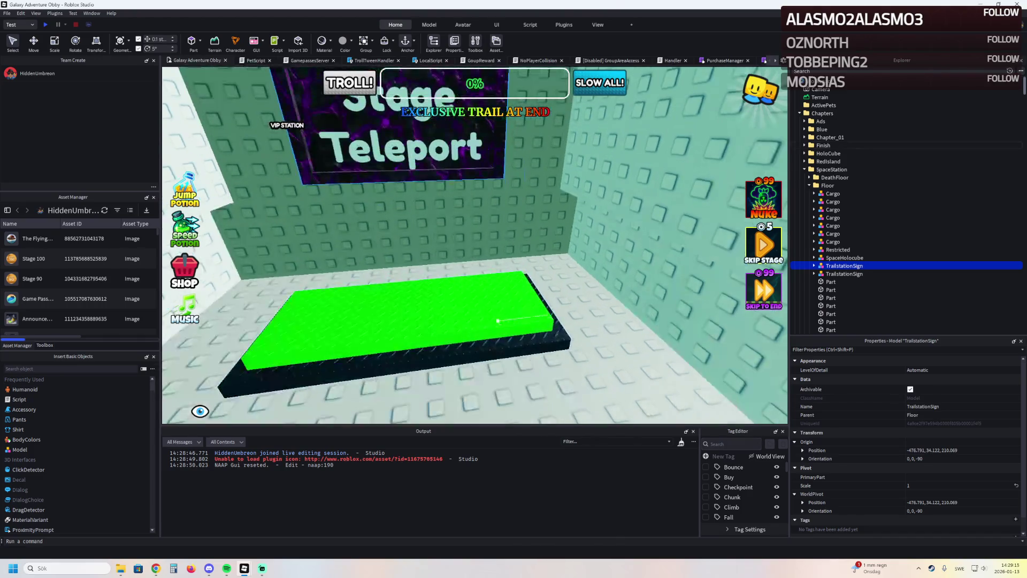
pyautogui.click(498, 320)
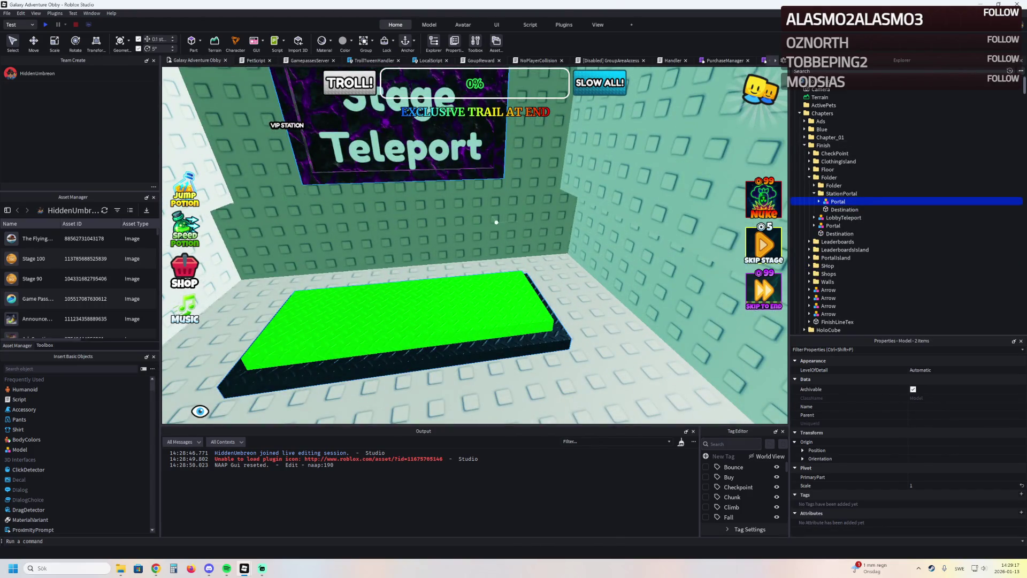
pyautogui.moveTo(834, 202)
pyautogui.click(818, 201)
pyautogui.click(818, 201)
pyautogui.rightClick(838, 201)
pyautogui.click(850, 214)
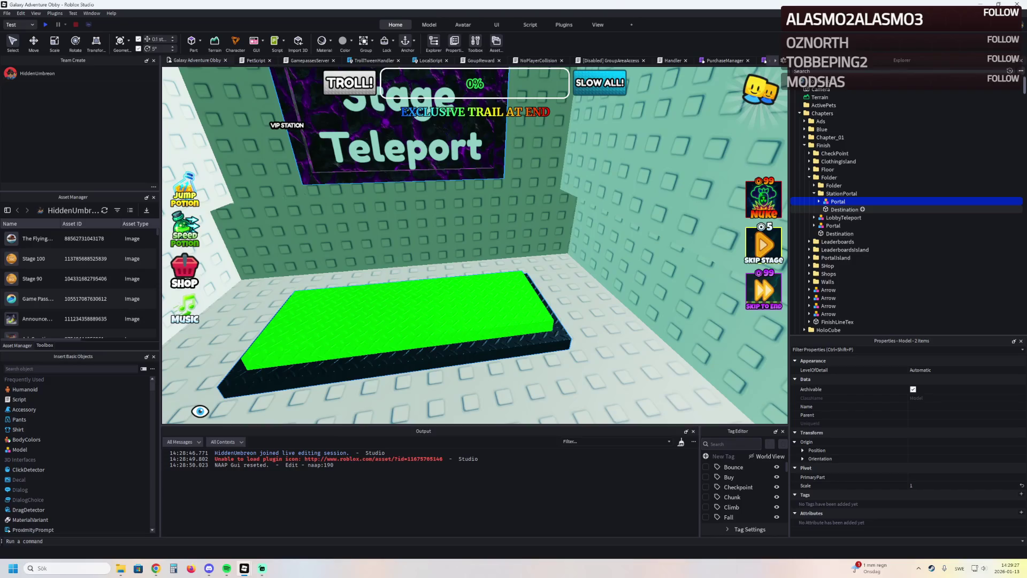
pyautogui.hotkey('alt', 'Tab')
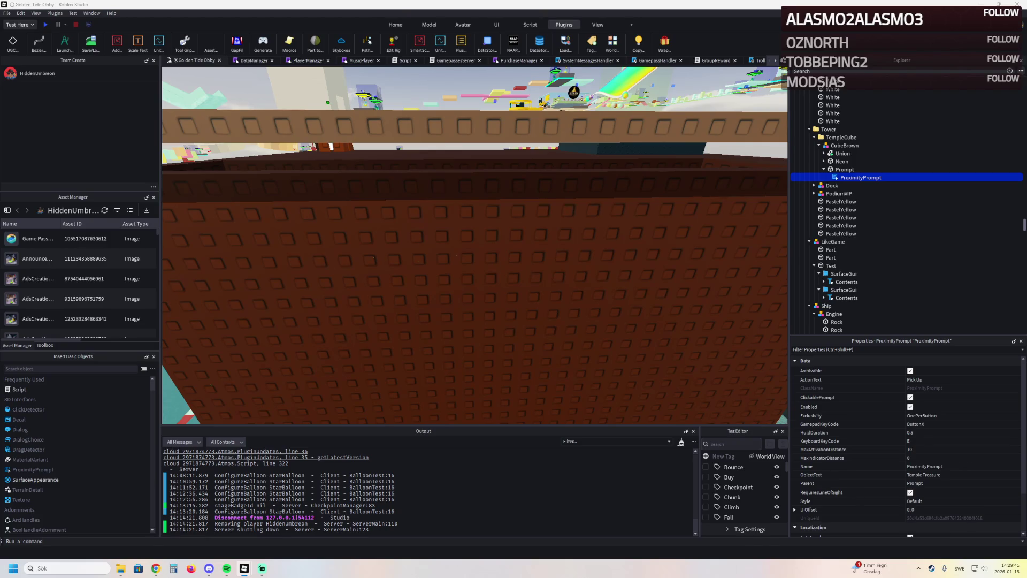
# - Paste the copied portal into the FlyingIsland folder and raise the new StationPortal
pyautogui.click(680, 150)
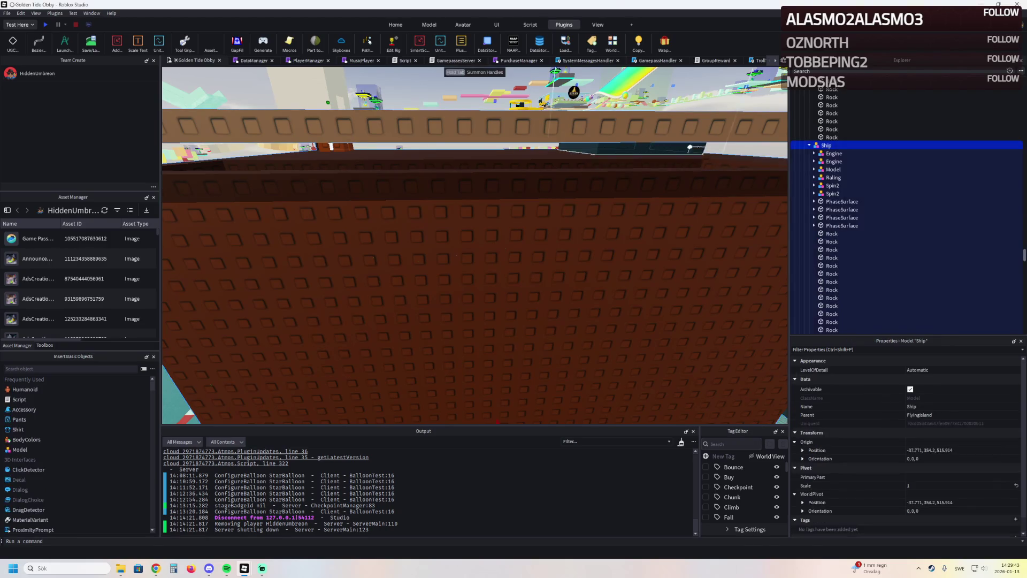
pyautogui.press('Left')
pyautogui.press('F2')
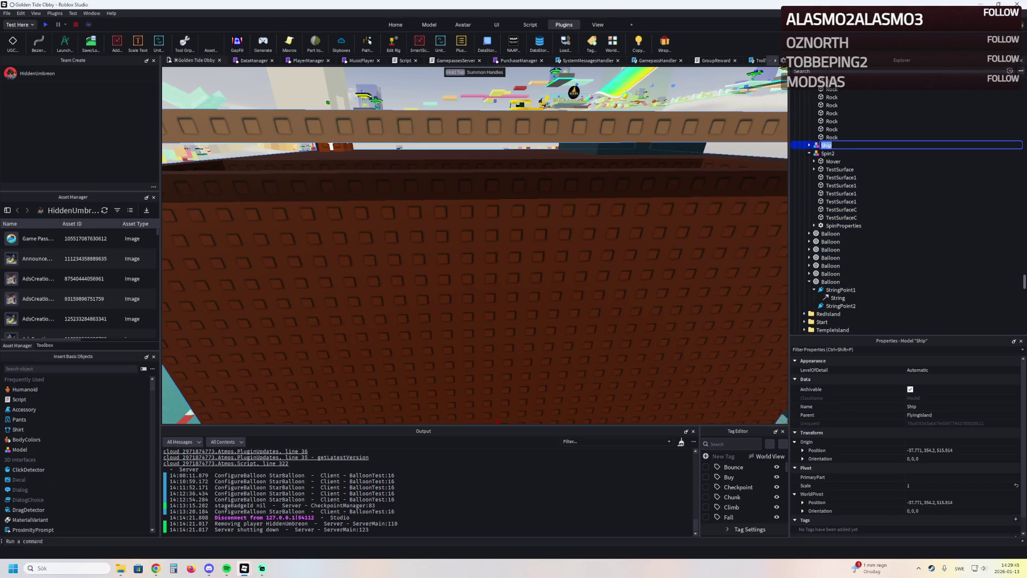
pyautogui.press('Escape')
pyautogui.hotkey('ctrl', 'z')
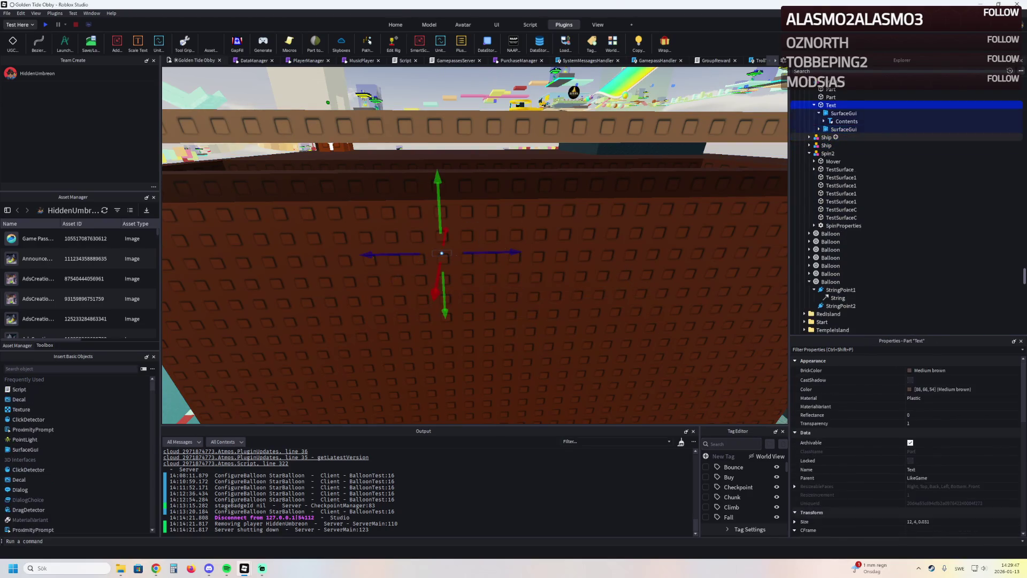
pyautogui.press('Left')
pyautogui.press('Left')
pyautogui.press('Left')
pyautogui.rightClick(827, 146)
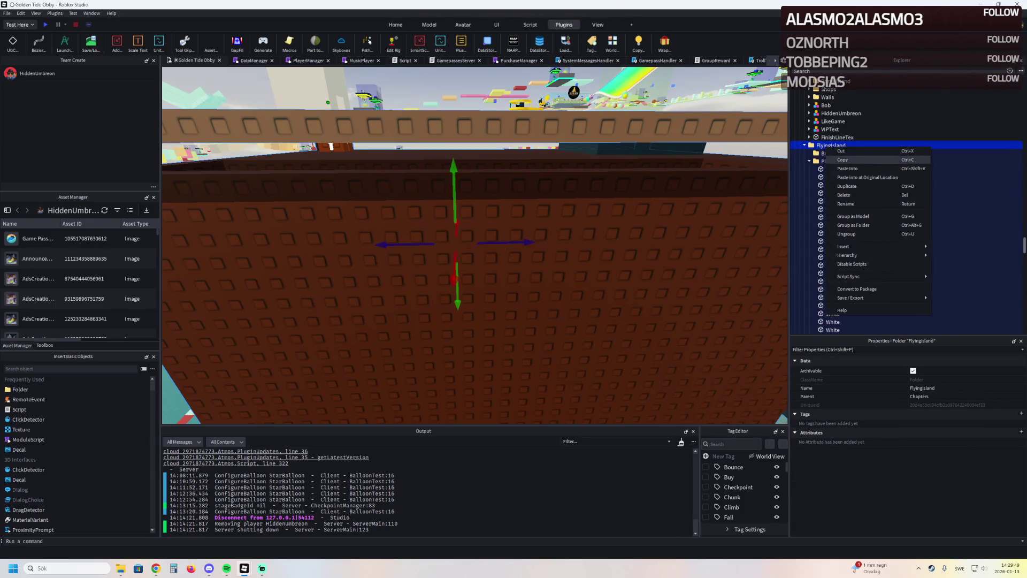
pyautogui.press('Escape')
pyautogui.click(836, 145)
pyautogui.press('f')
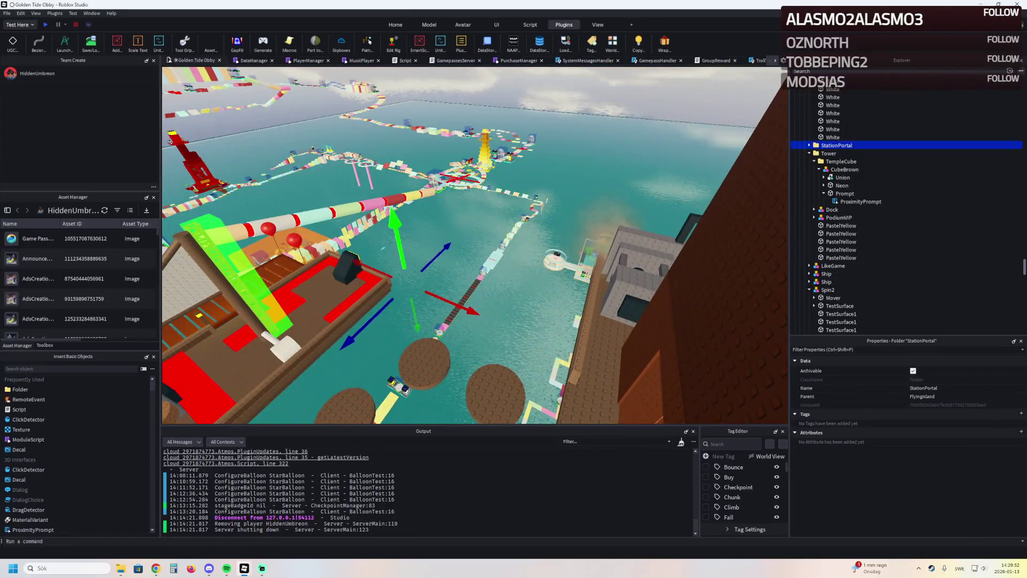
pyautogui.moveTo(396, 236); pyautogui.dragTo(378, 144)
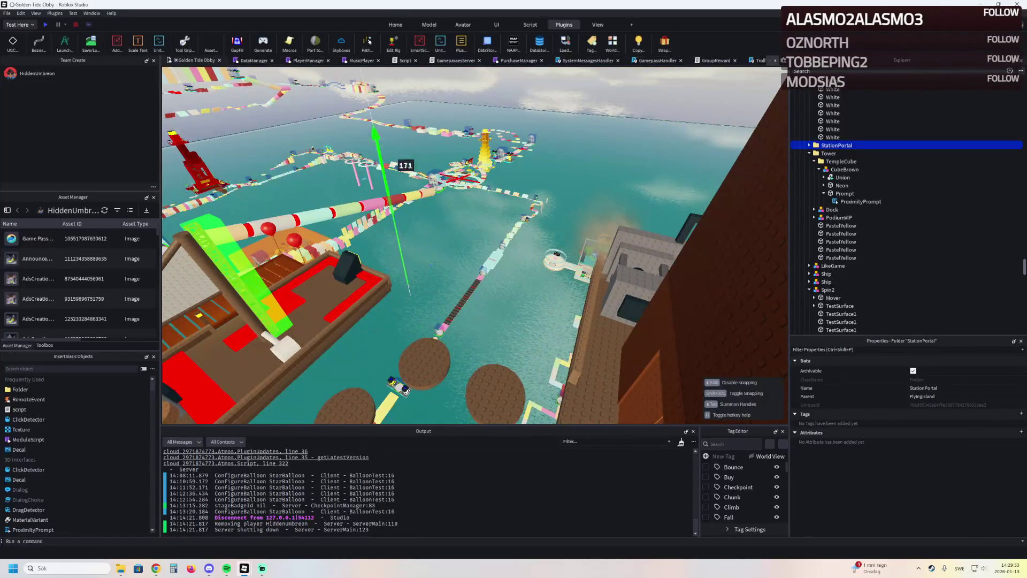
pyautogui.moveTo(381, 98)
pyautogui.mouseDown()
pyautogui.moveTo(381, 150)
pyautogui.moveTo(539, 272)
pyautogui.moveTo(637, 304)
pyautogui.moveTo(594, 289)
pyautogui.mouseUp()
# - Move the Portal teleport pad onto the dock and adjust its height
pyautogui.click(810, 145)
pyautogui.click(833, 153)
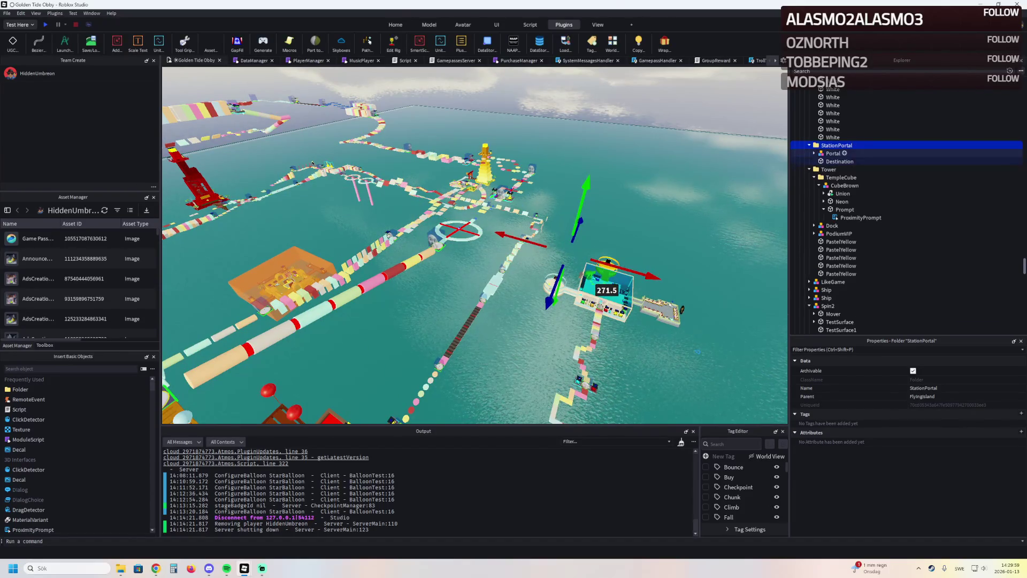
pyautogui.press('f')
pyautogui.moveTo(495, 184); pyautogui.dragTo(612, 193)
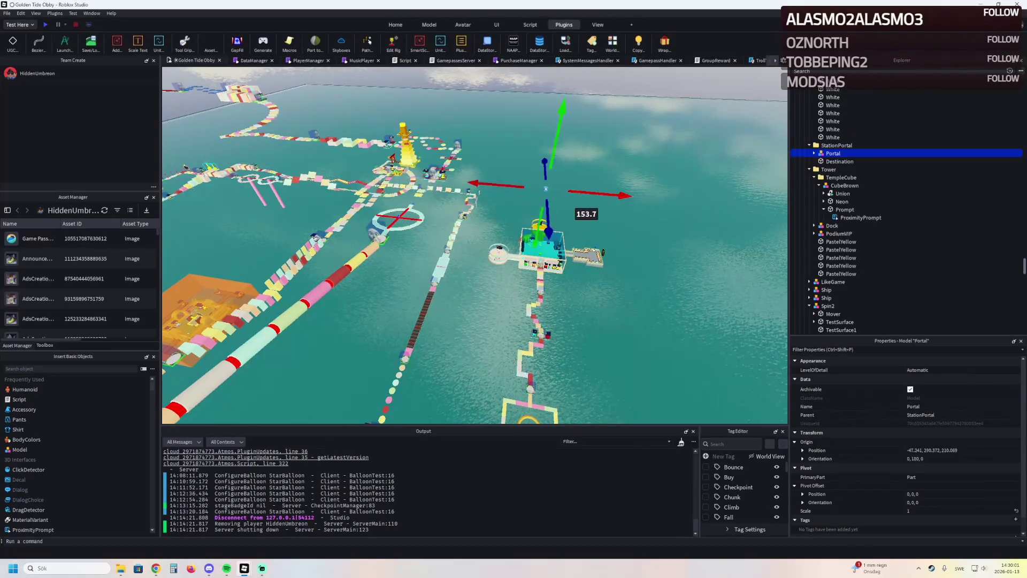
pyautogui.moveTo(543, 243)
pyautogui.mouseDown()
pyautogui.moveTo(525, 237)
pyautogui.moveTo(491, 271)
pyautogui.mouseUp()
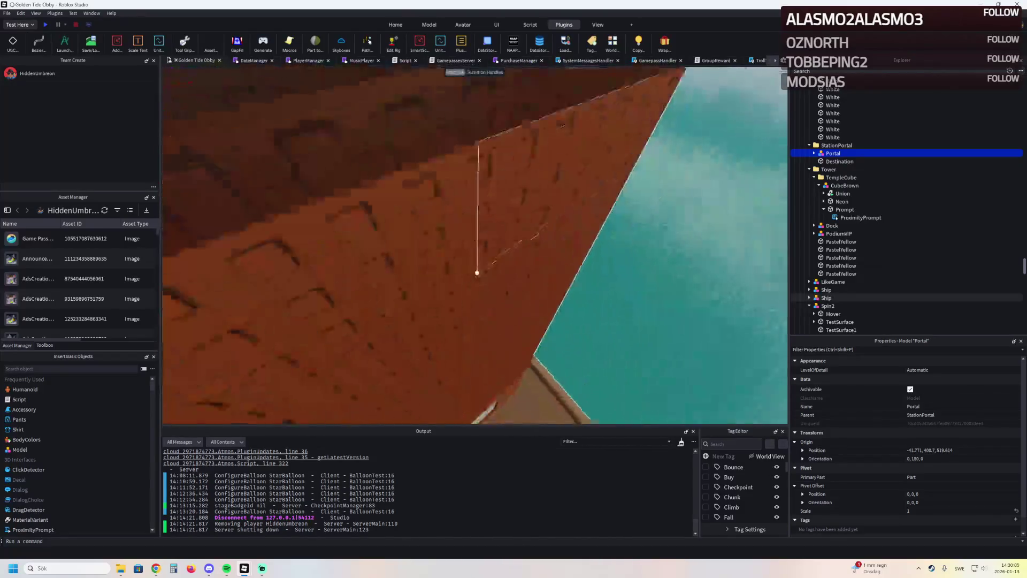
pyautogui.press('a')
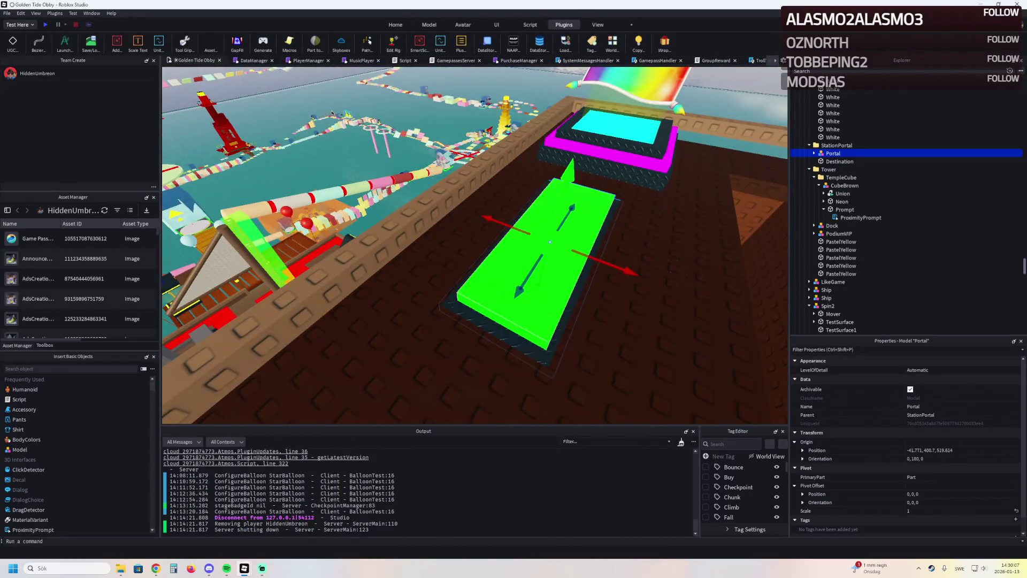
pyautogui.moveTo(568, 170); pyautogui.dragTo(575, 152)
pyautogui.moveTo(551, 235); pyautogui.dragTo(539, 190)
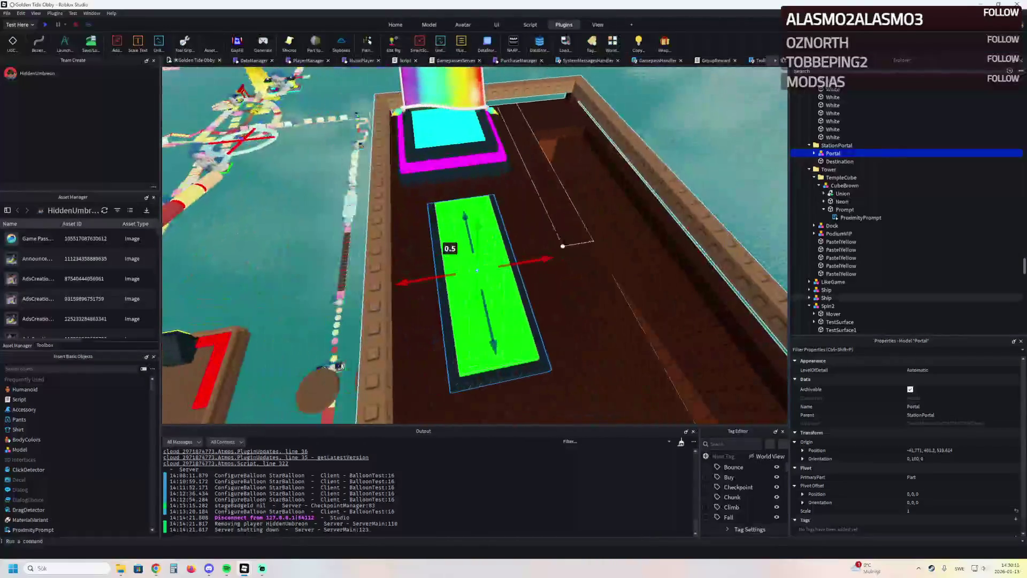
pyautogui.moveTo(556, 246); pyautogui.dragTo(542, 244)
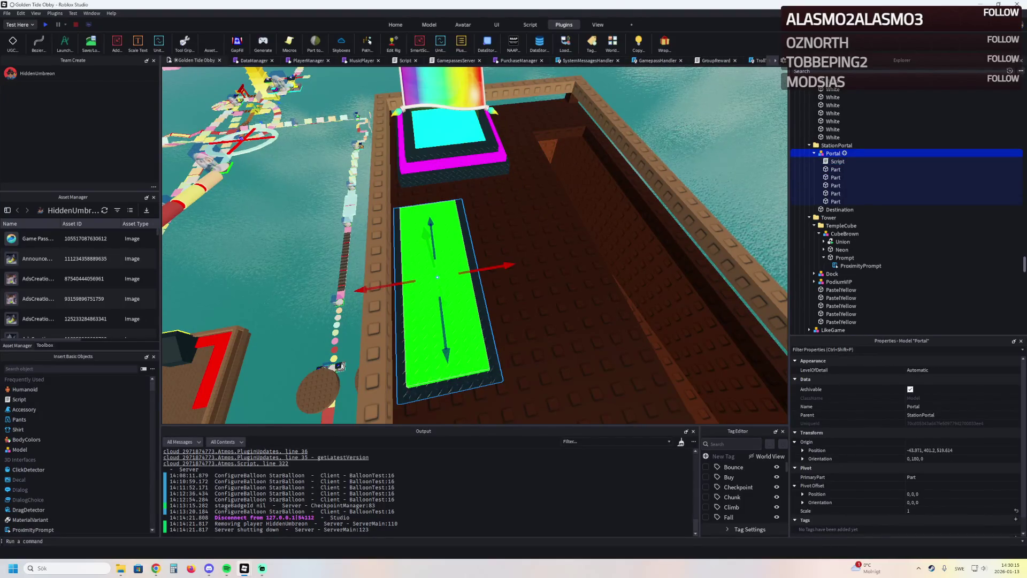
pyautogui.click(814, 153)
# - Place the Destination part above the round platform, then paste a copy of the LikeGame sign
pyautogui.click(840, 161)
pyautogui.press('f')
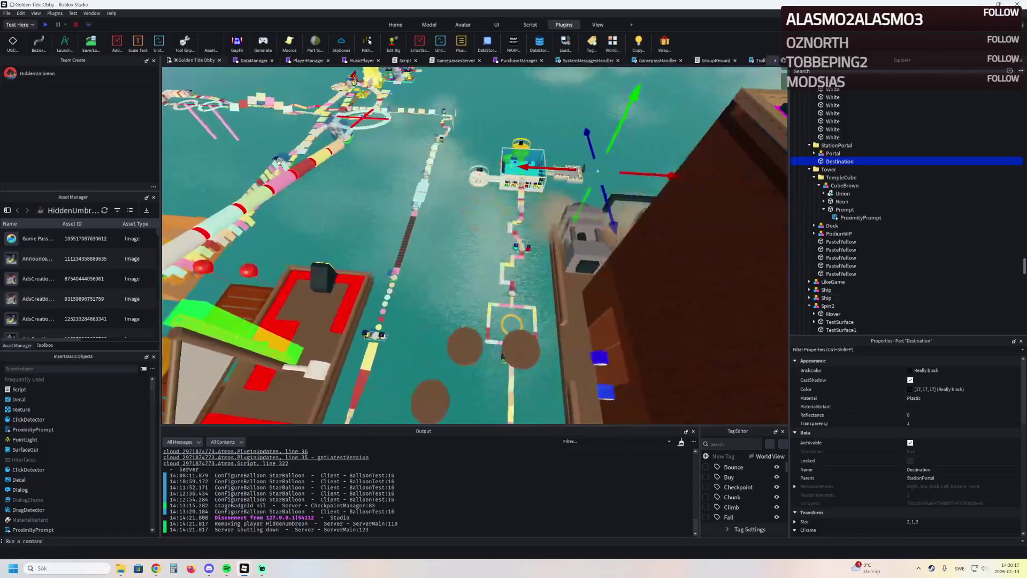
pyautogui.scroll(10, 538, 182)
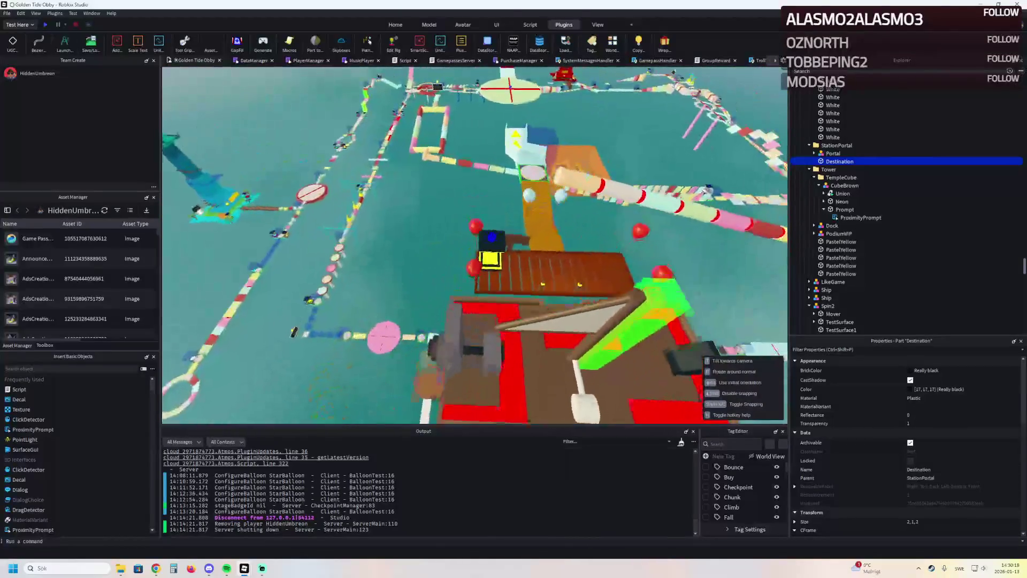
pyautogui.press('f')
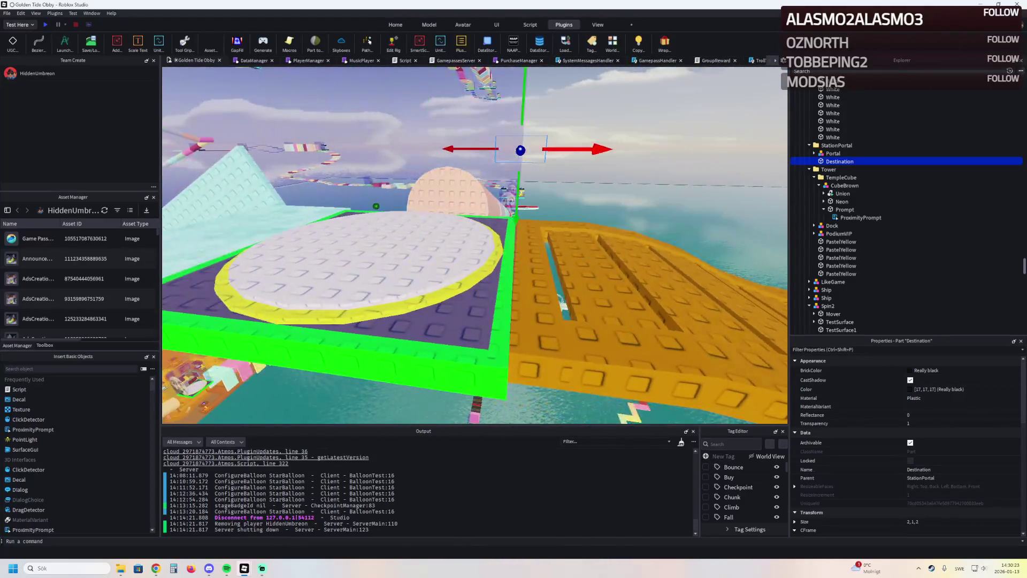
pyautogui.moveTo(437, 149); pyautogui.dragTo(505, 149)
pyautogui.moveTo(523, 277)
pyautogui.mouseDown()
pyautogui.moveTo(513, 256)
pyautogui.moveTo(556, 257)
pyautogui.moveTo(535, 241)
pyautogui.moveTo(509, 247)
pyautogui.mouseUp()
pyautogui.moveTo(431, 171); pyautogui.dragTo(443, 138)
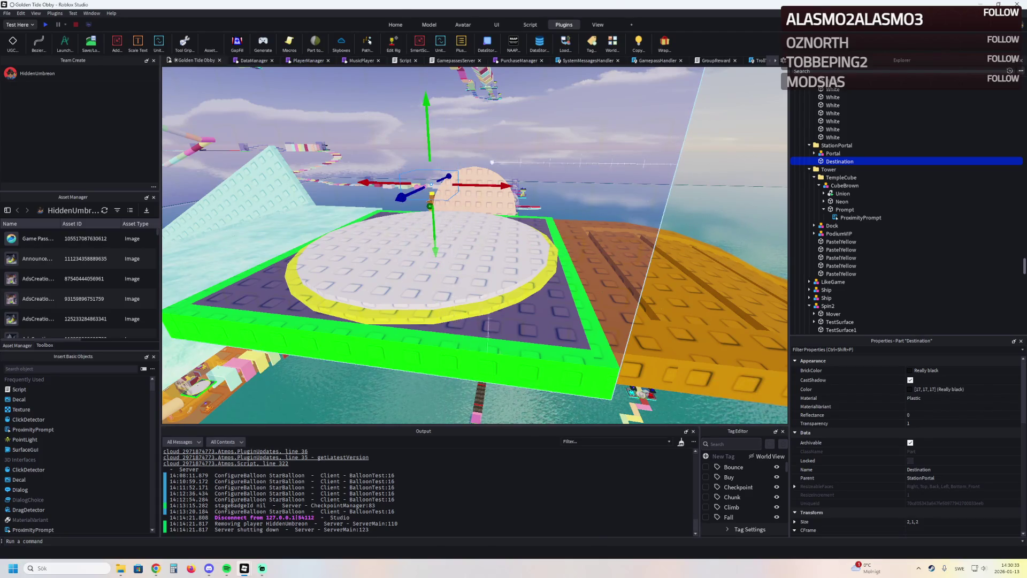
pyautogui.press('w')
pyautogui.press('w')
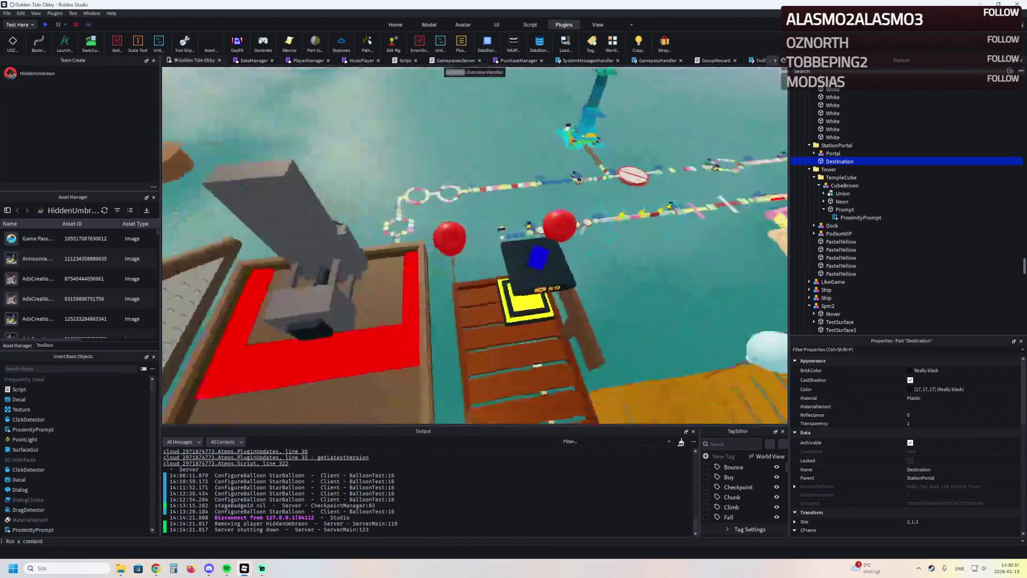
pyautogui.click(521, 272)
pyautogui.hotkey('ctrl', 'v')
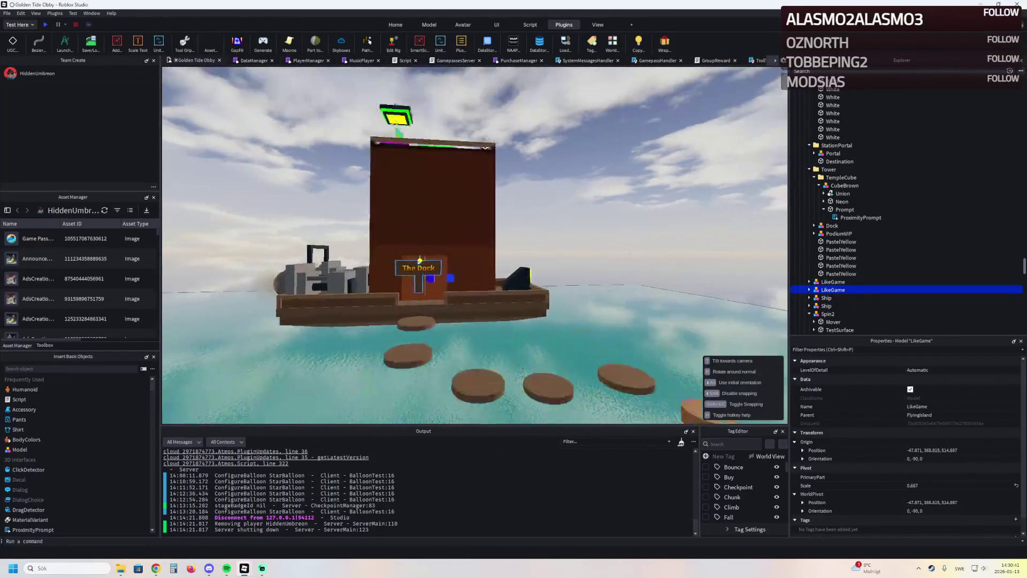
# - Set both Contents text labels on the pasted sign to 'Teleport Back'
pyautogui.scroll(5, 436, 257)
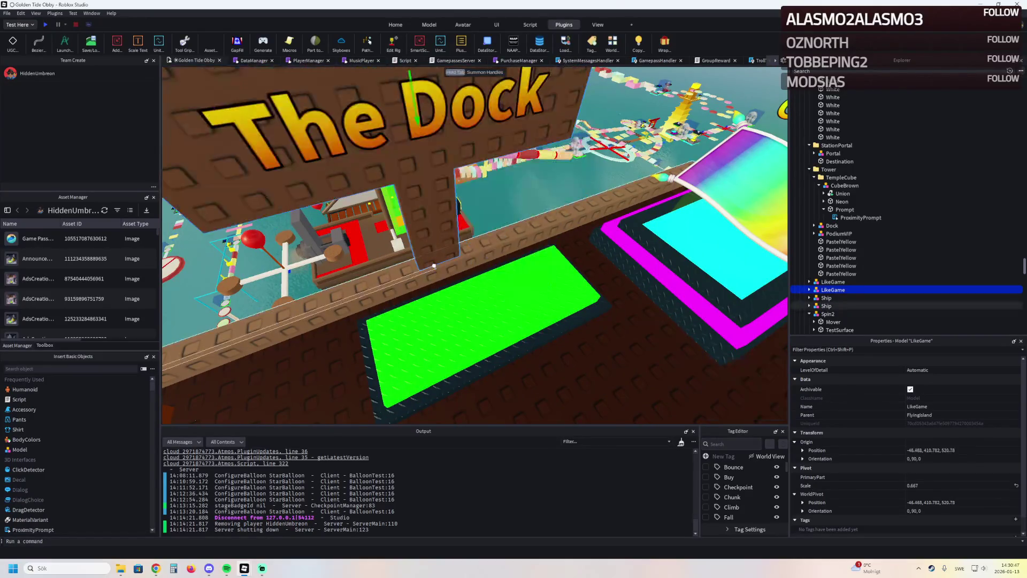
pyautogui.click(406, 192)
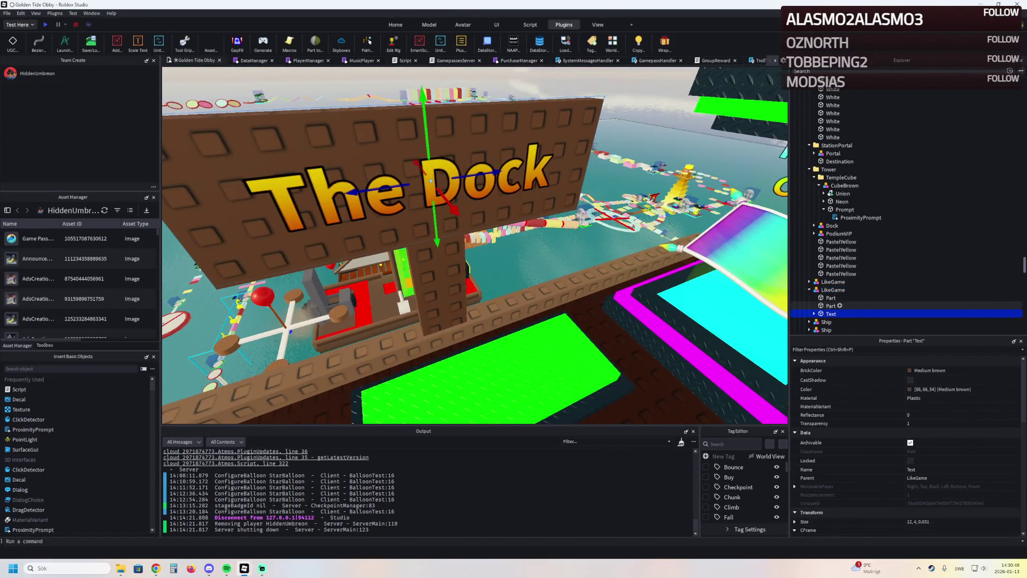
pyautogui.click(814, 314)
pyautogui.click(846, 307)
pyautogui.keyDown('ctrl'); pyautogui.click(846, 323); pyautogui.keyUp('ctrl')
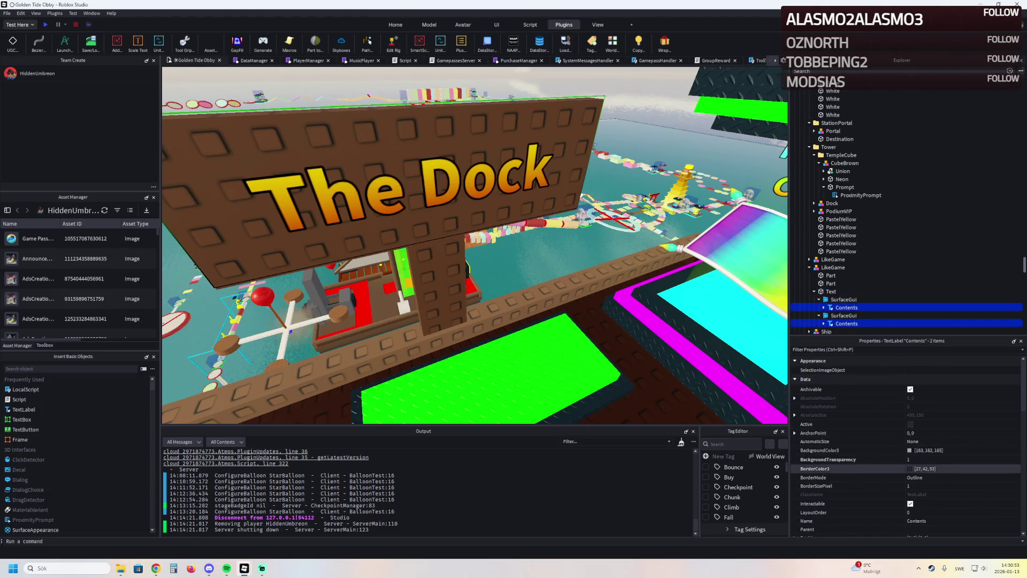
pyautogui.scroll(-10, 904, 444)
pyautogui.click(915, 444)
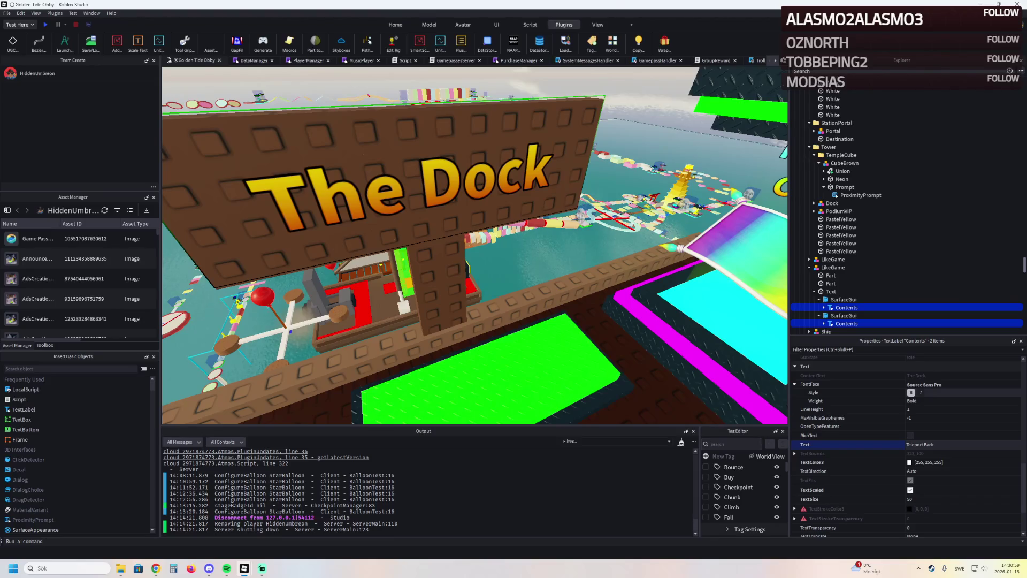
pyautogui.press('Return')
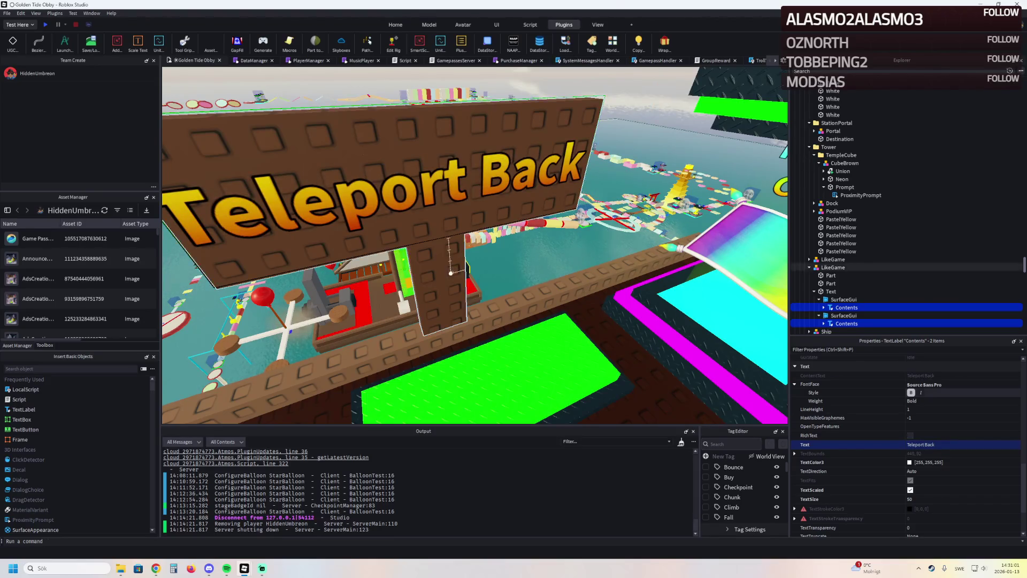
# - Move the Teleport Back sign beside the green pad and rotate it a quarter turn
pyautogui.press('w')
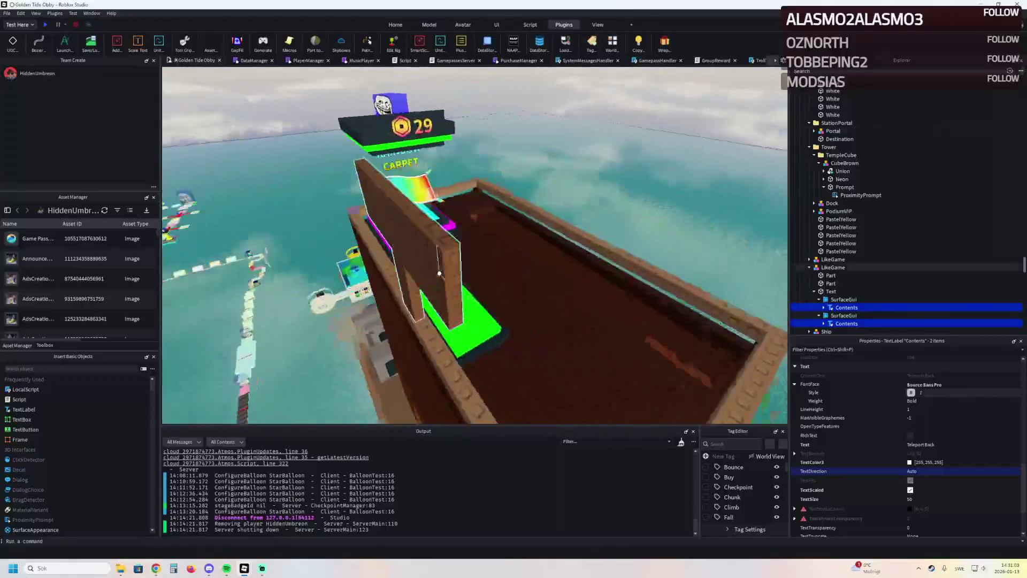
pyautogui.press('w')
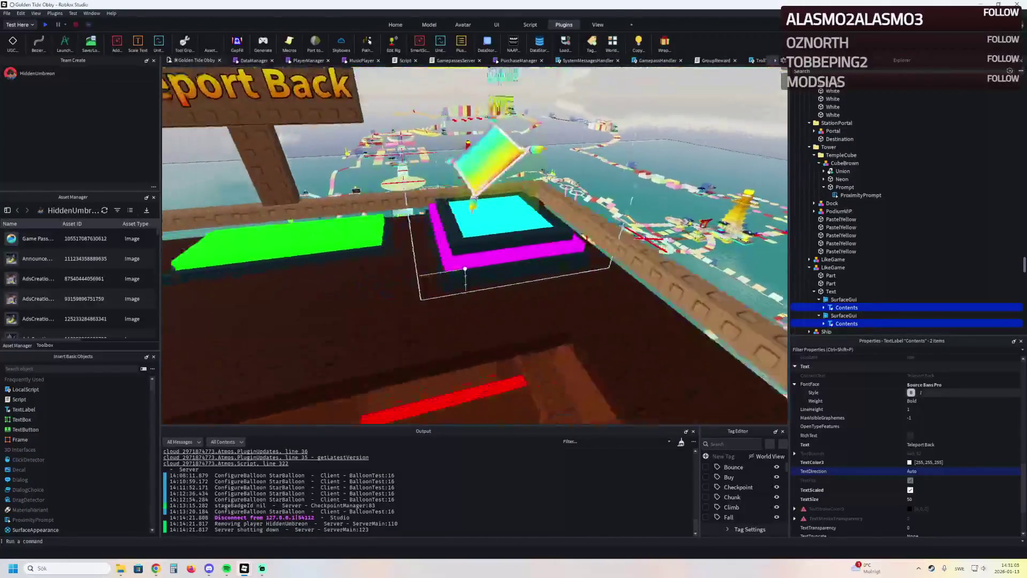
pyautogui.press('s')
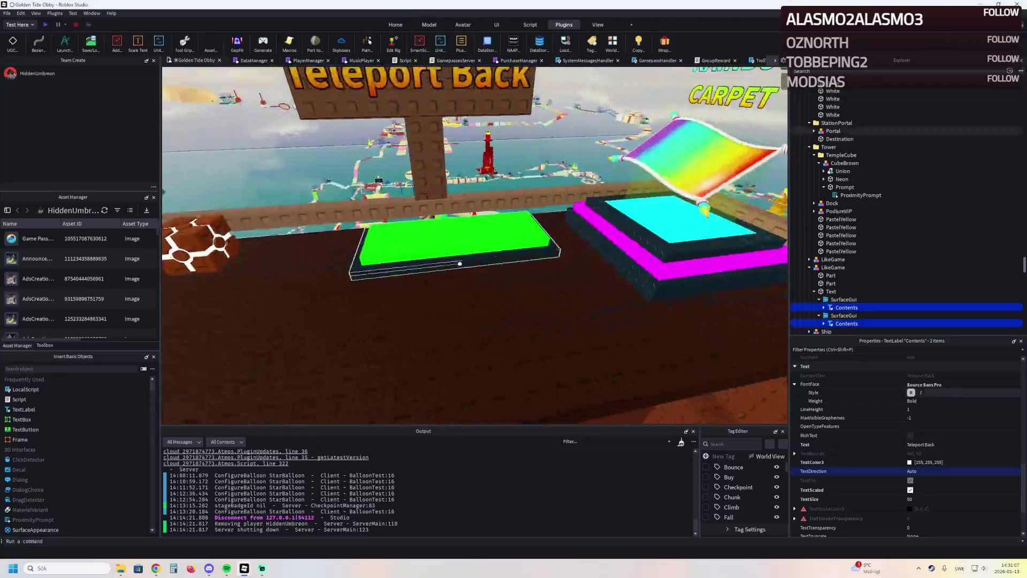
pyautogui.moveTo(439, 221)
pyautogui.mouseDown()
pyautogui.moveTo(574, 267)
pyautogui.moveTo(537, 251)
pyautogui.mouseUp()
pyautogui.press('r')
# - Reposition the green pad under the sign and paste a new origin position into the sign
pyautogui.press('f')
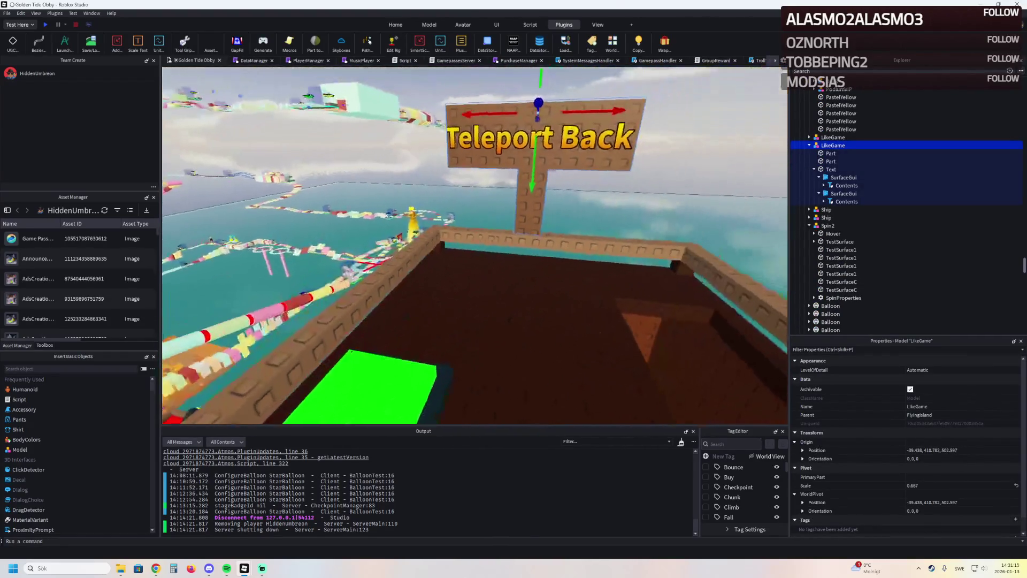
pyautogui.moveTo(353, 385)
pyautogui.mouseDown()
pyautogui.moveTo(522, 294)
pyautogui.moveTo(527, 273)
pyautogui.moveTo(493, 273)
pyautogui.mouseUp()
pyautogui.press('r')
pyautogui.click(546, 183)
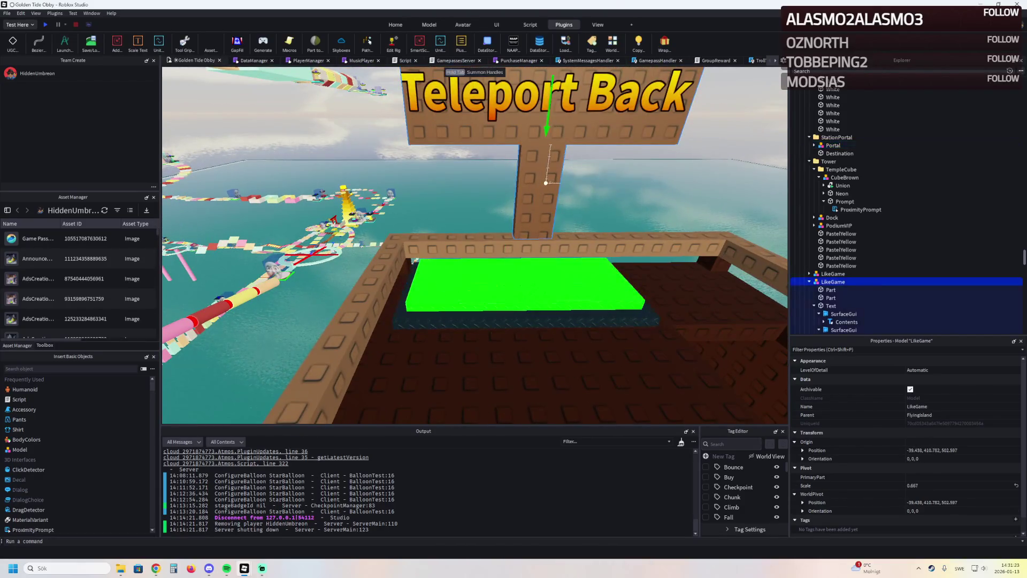
pyautogui.click(524, 284)
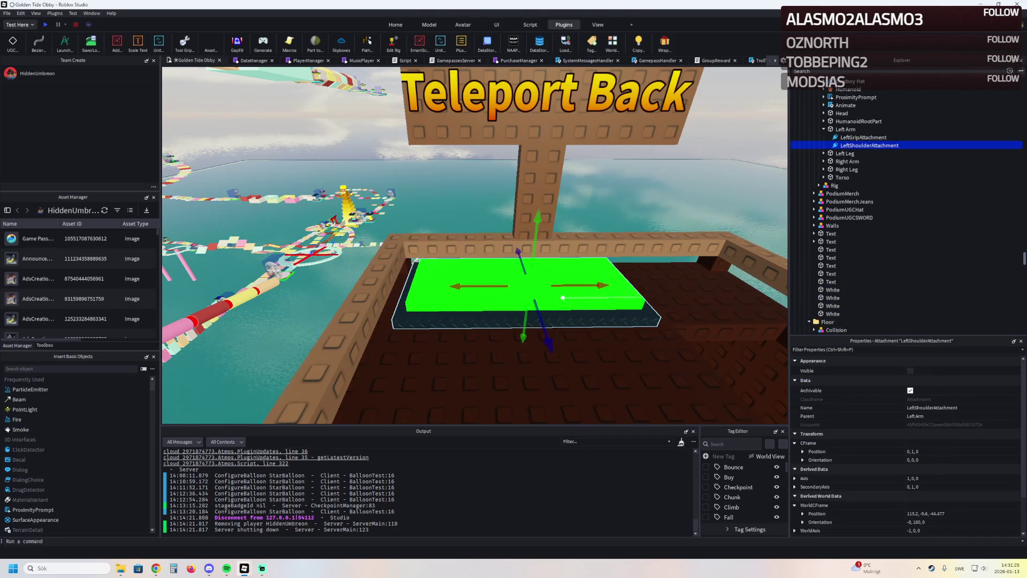
pyautogui.click(542, 171)
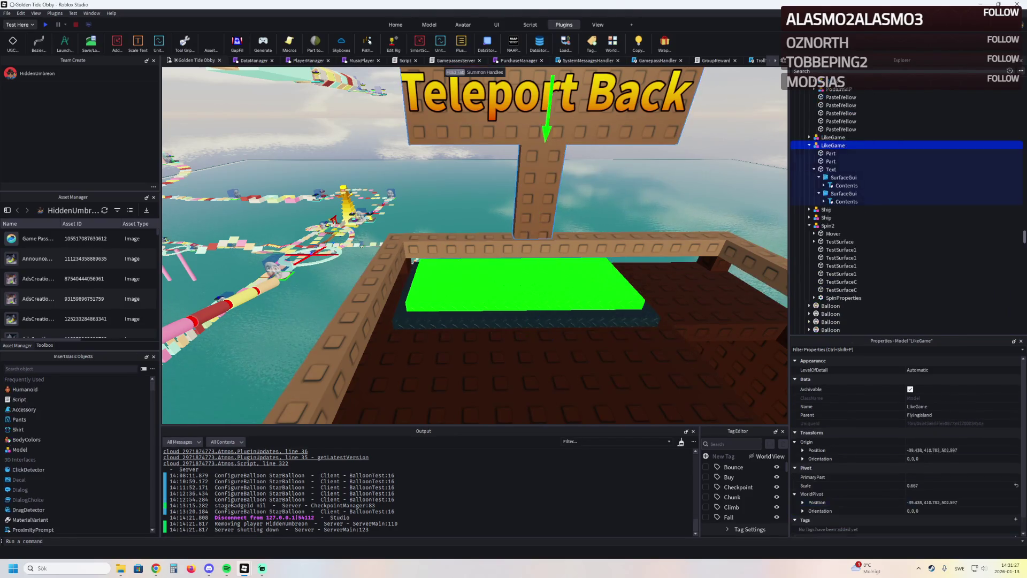
pyautogui.click(941, 502)
pyautogui.write('113.2, -9.6, -44.477')
pyautogui.press('Return')
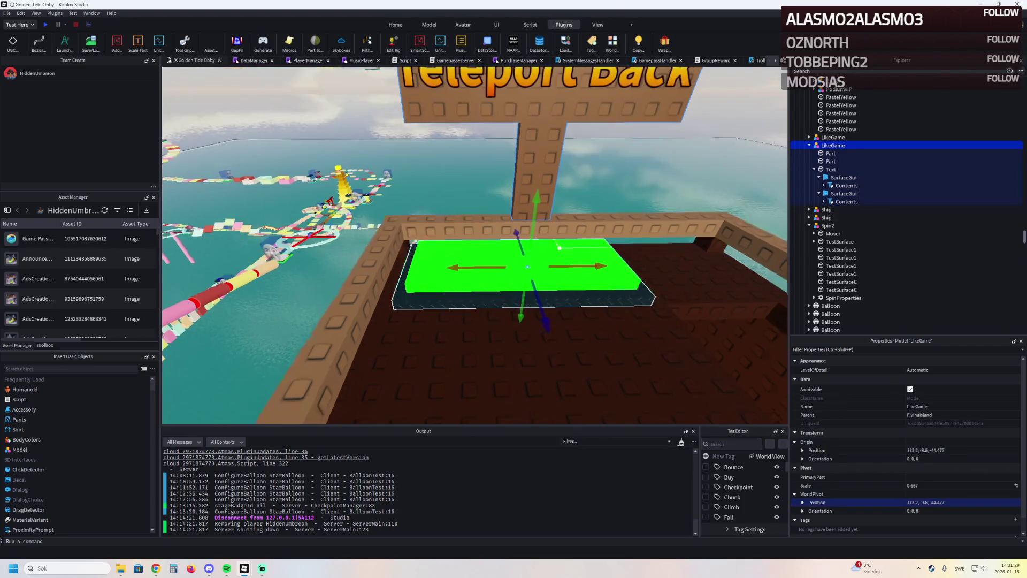
pyautogui.click(942, 450)
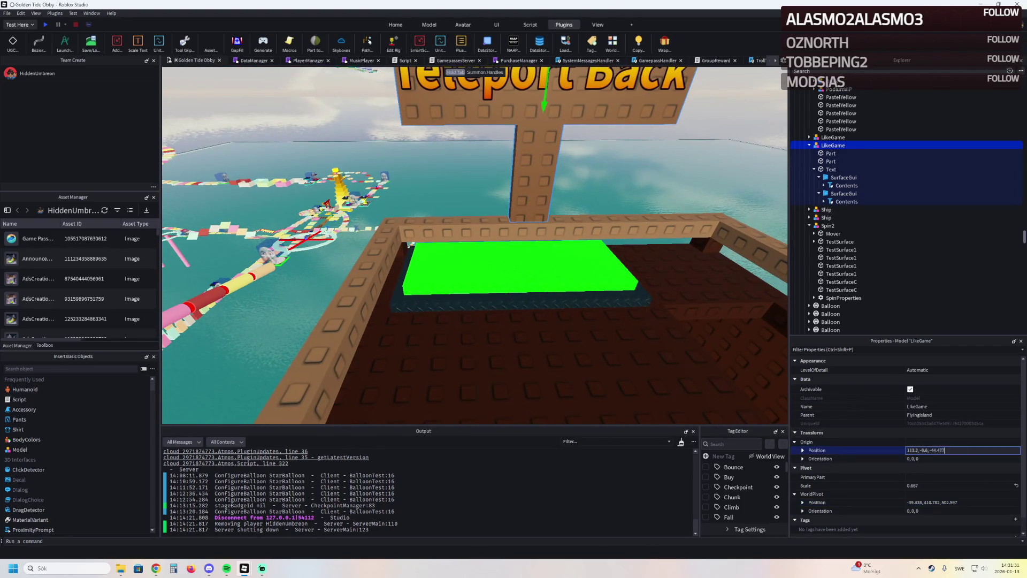
pyautogui.hotkey('ctrl', 'v')
pyautogui.press('Return')
# - Undo an accidental upward move and apply the pasted position to the sign
pyautogui.moveTo(459, 238); pyautogui.dragTo(460, 222)
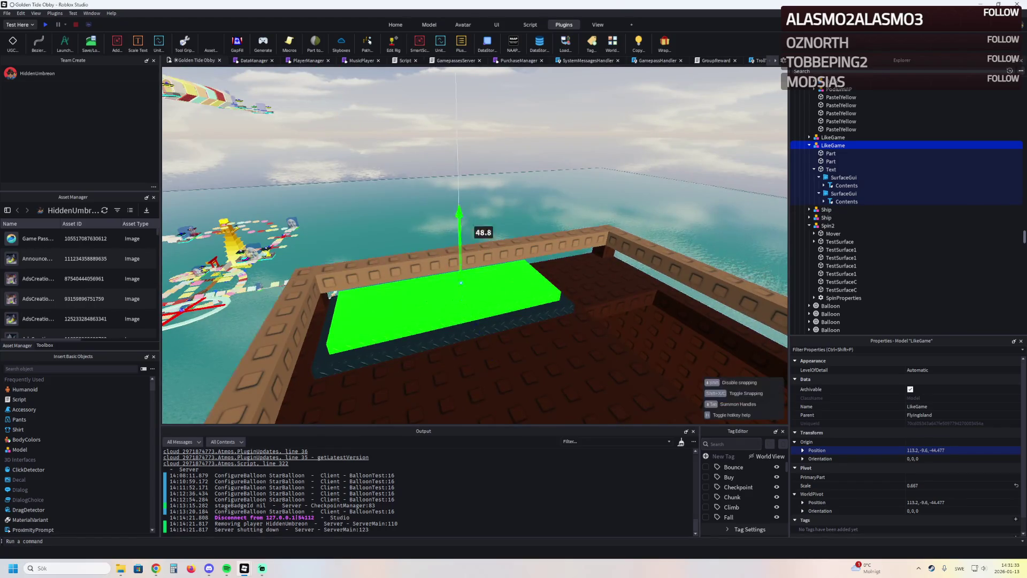
pyautogui.moveTo(456, 115); pyautogui.dragTo(456, 115)
pyautogui.hotkey('ctrl', 'z')
pyautogui.hotkey('ctrl', 'z')
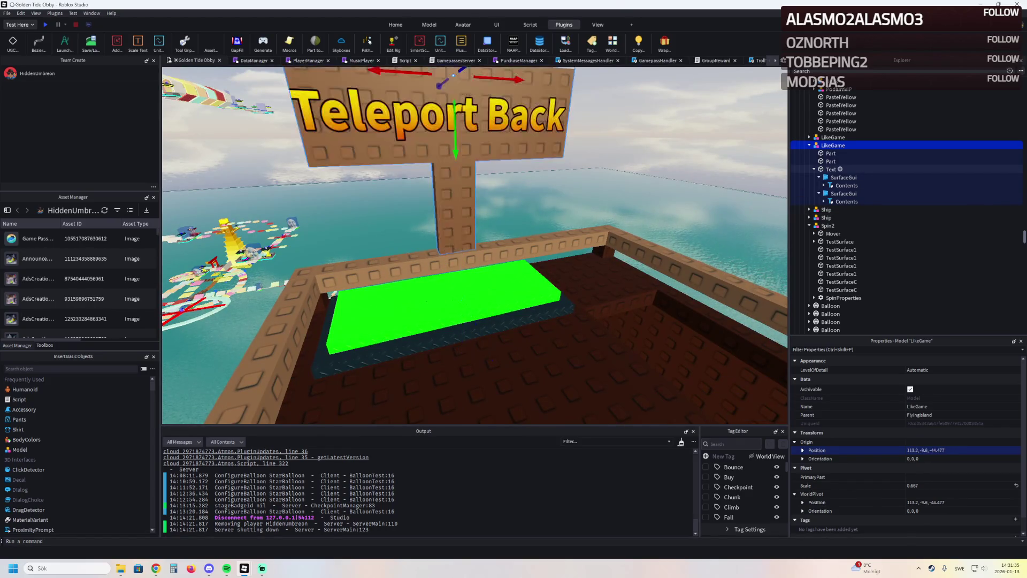
pyautogui.click(815, 169)
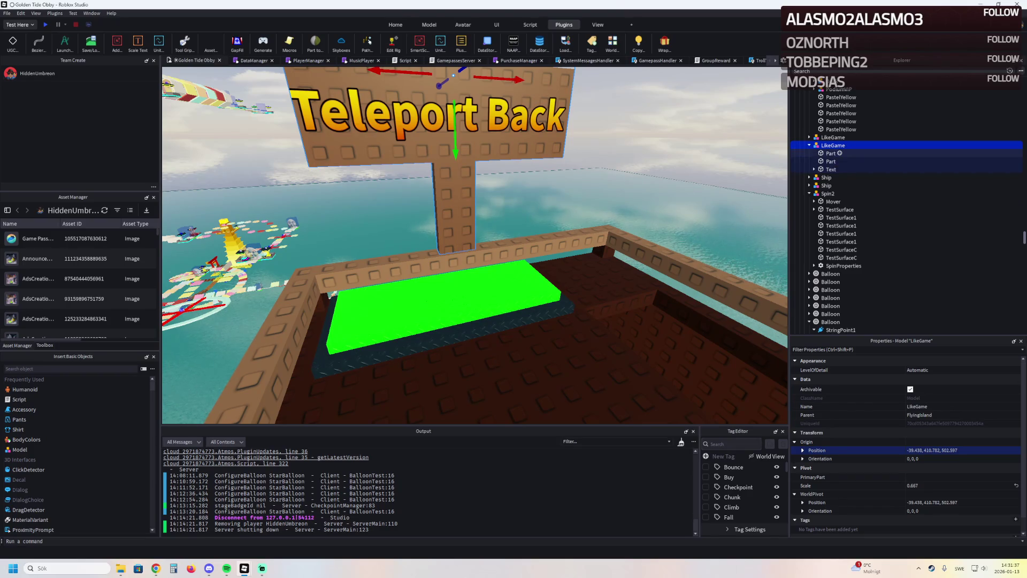
pyautogui.click(809, 145)
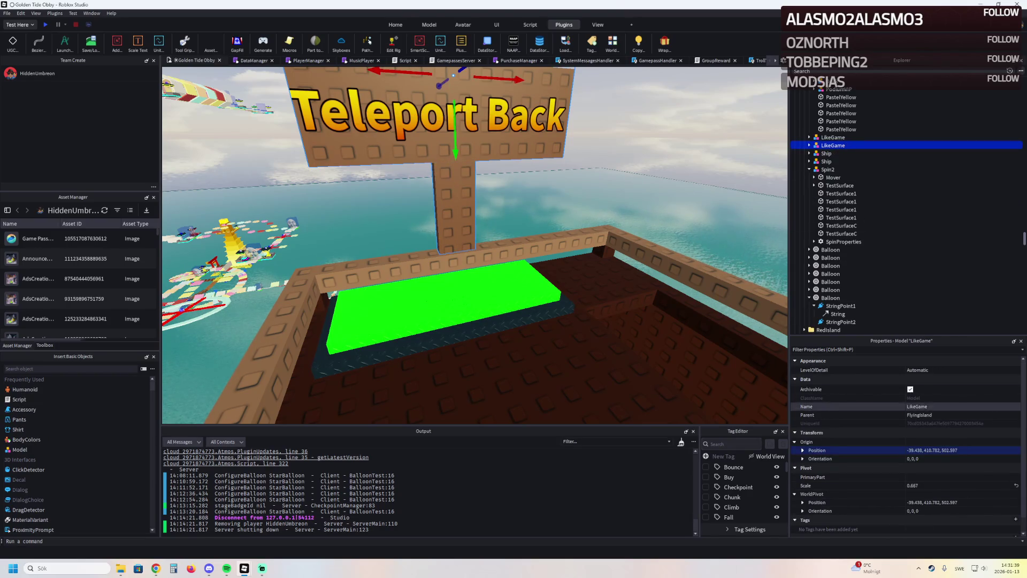
pyautogui.press('Return')
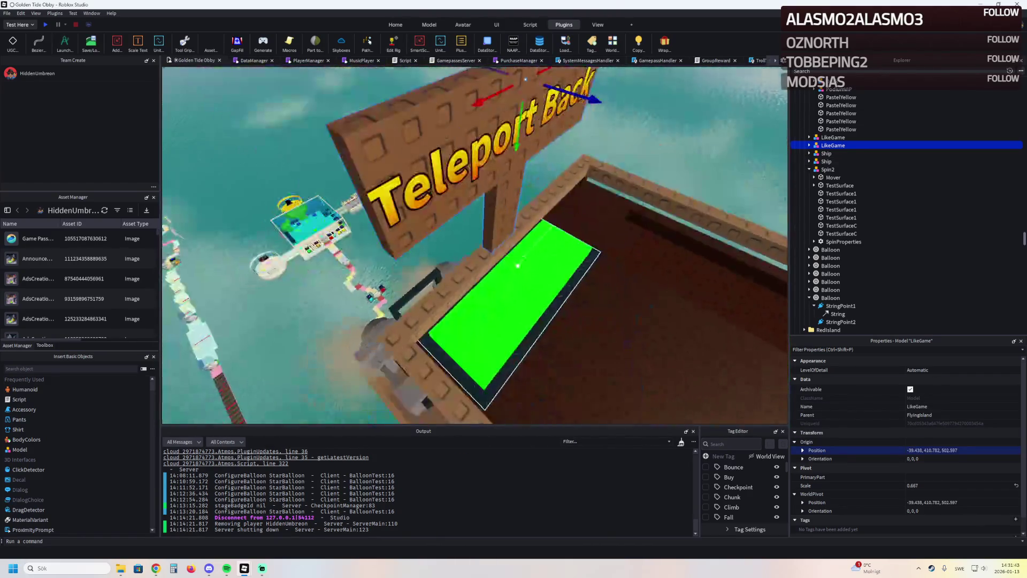
# - Push the Teleport Back sign back onto the portal box wall and lift it higher
pyautogui.click(555, 303)
pyautogui.click(833, 281)
pyautogui.press('Return')
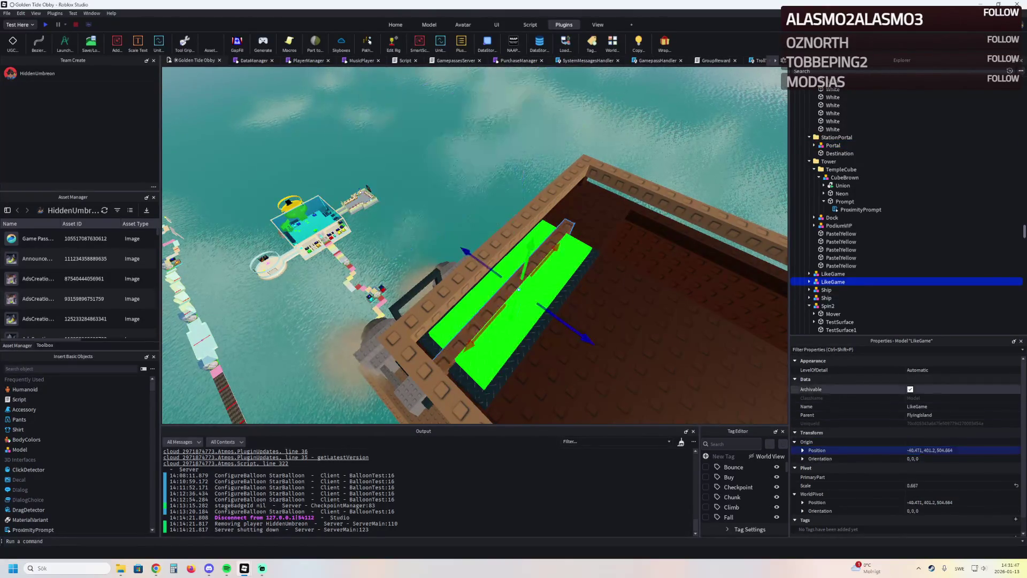
pyautogui.press('f')
pyautogui.moveTo(535, 279); pyautogui.dragTo(505, 269)
pyautogui.moveTo(424, 176)
pyautogui.mouseDown()
pyautogui.moveTo(452, 198)
pyautogui.moveTo(452, 89)
pyautogui.moveTo(422, 115)
pyautogui.moveTo(410, 176)
pyautogui.moveTo(409, 191)
pyautogui.moveTo(441, 188)
pyautogui.mouseUp()
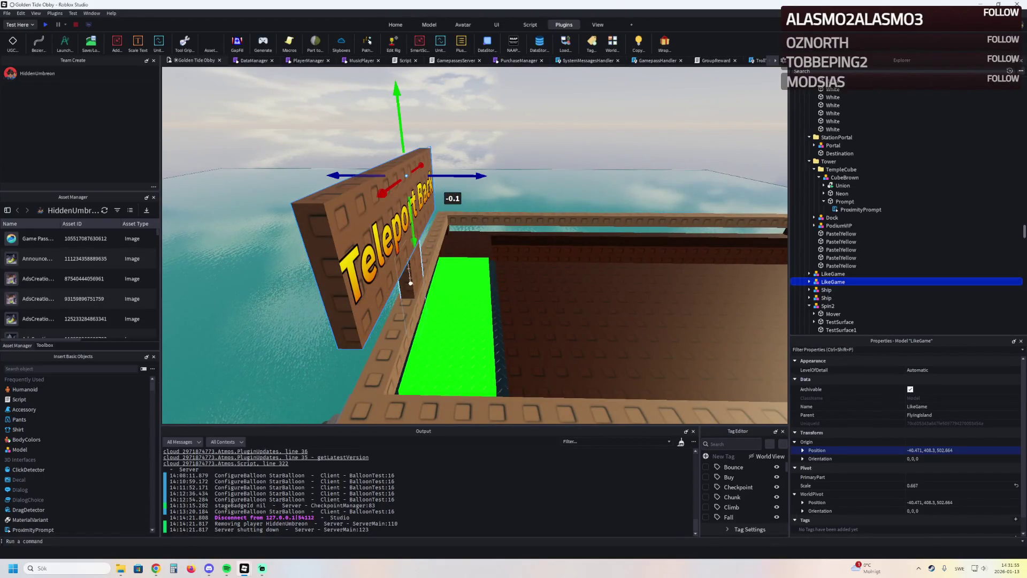
# - Shorten one of the sign's wooden posts to 3.187
pyautogui.click(411, 283)
pyautogui.scroll(5, 396, 262)
pyautogui.moveTo(389, 195)
pyautogui.mouseDown()
pyautogui.moveTo(356, 187)
pyautogui.moveTo(362, 206)
pyautogui.mouseUp()
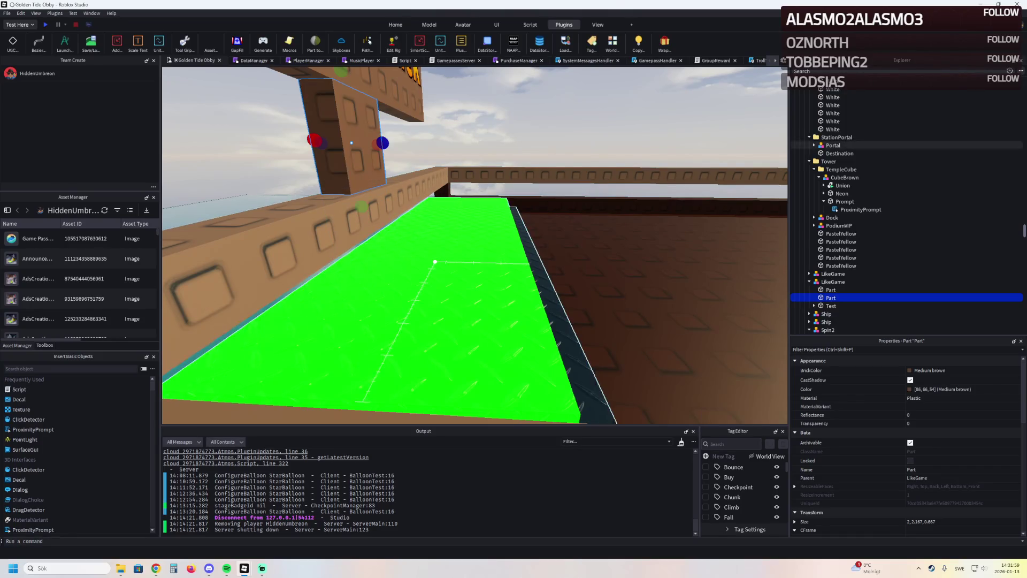
# - Set the green teleport pad's Material to Neon
pyautogui.click(535, 268)
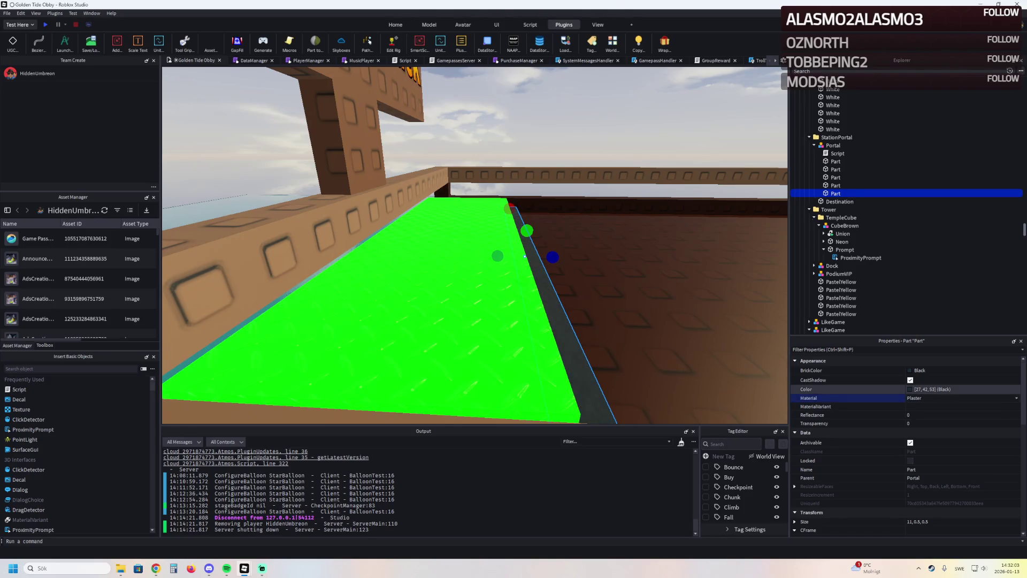
pyautogui.click(522, 256)
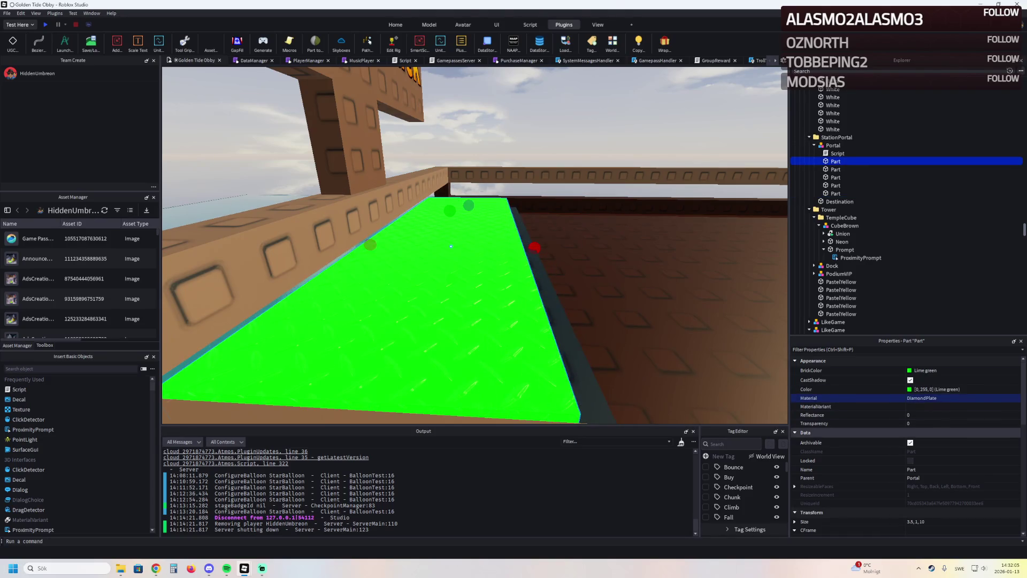
pyautogui.write('Neon')
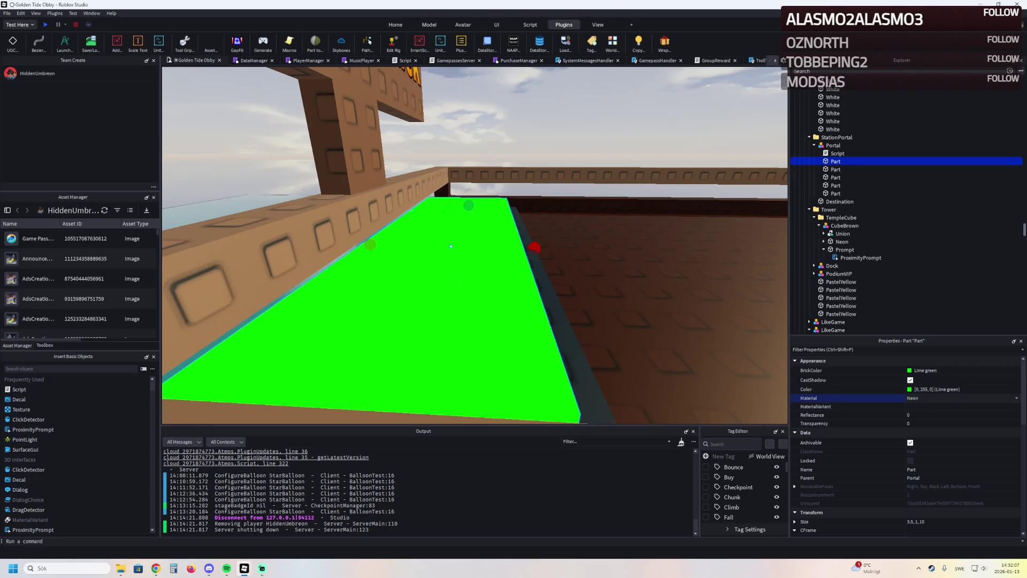
pyautogui.scroll(-5, 451, 246)
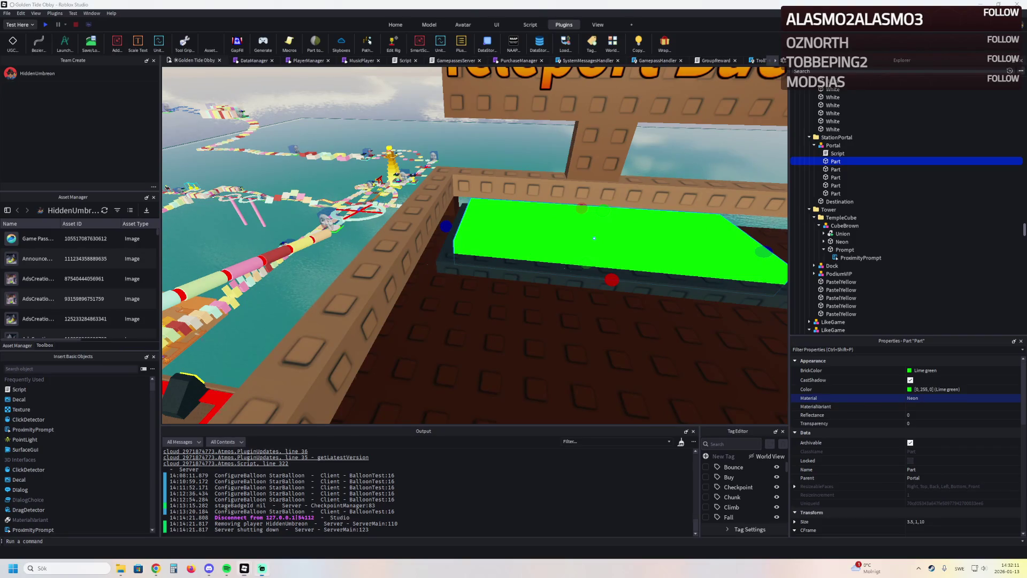
pyautogui.scroll(-10, 594, 238)
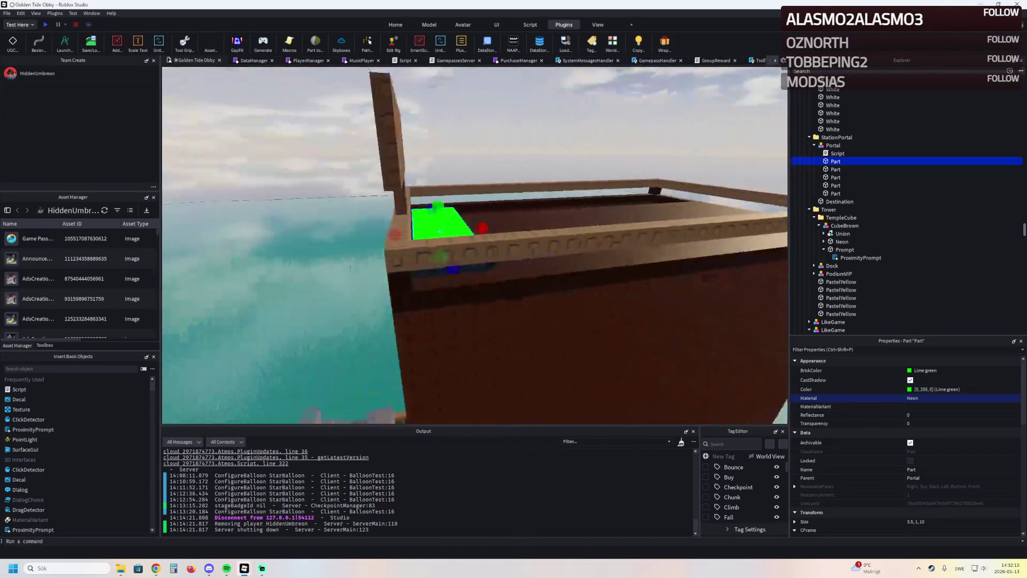
pyautogui.scroll(-8, 475, 245)
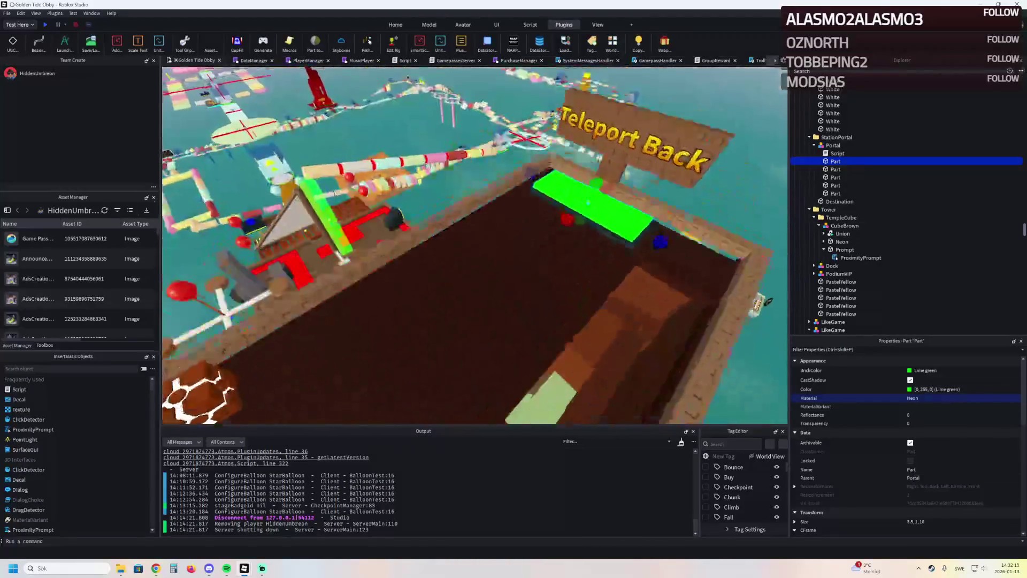
pyautogui.scroll(-5, 474, 244)
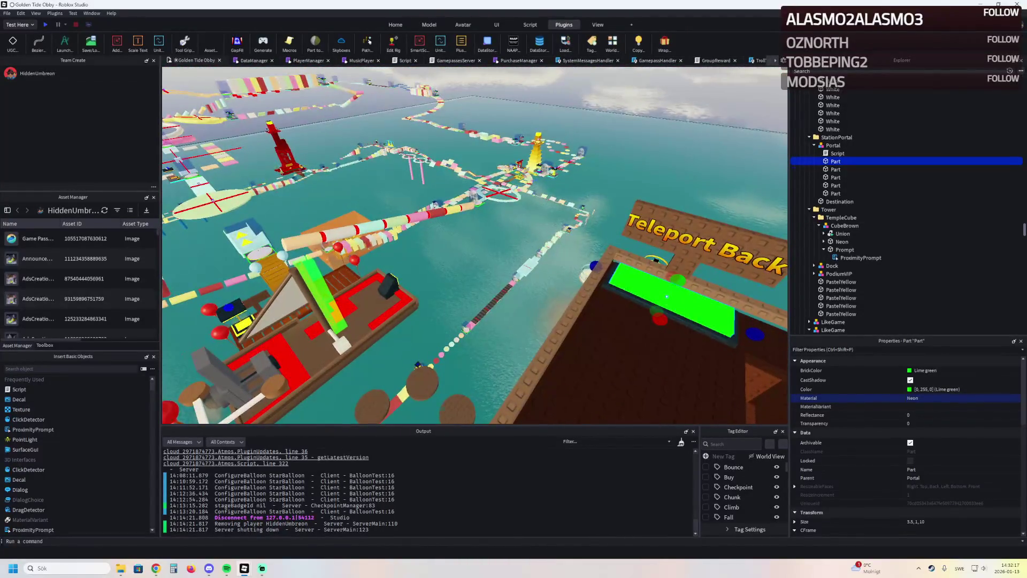
pyautogui.scroll(10, 669, 321)
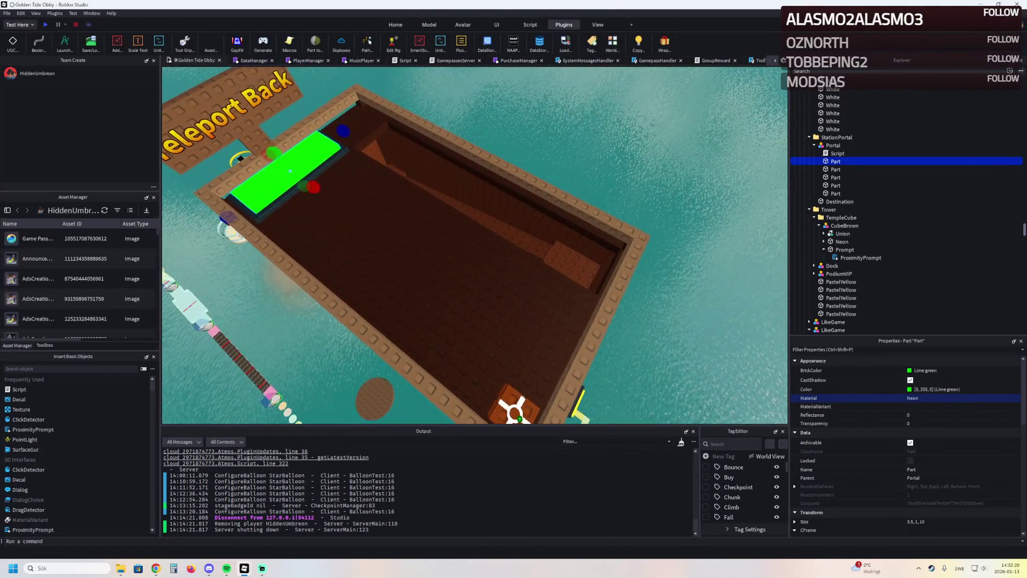
pyautogui.scroll(-2, 335, 239)
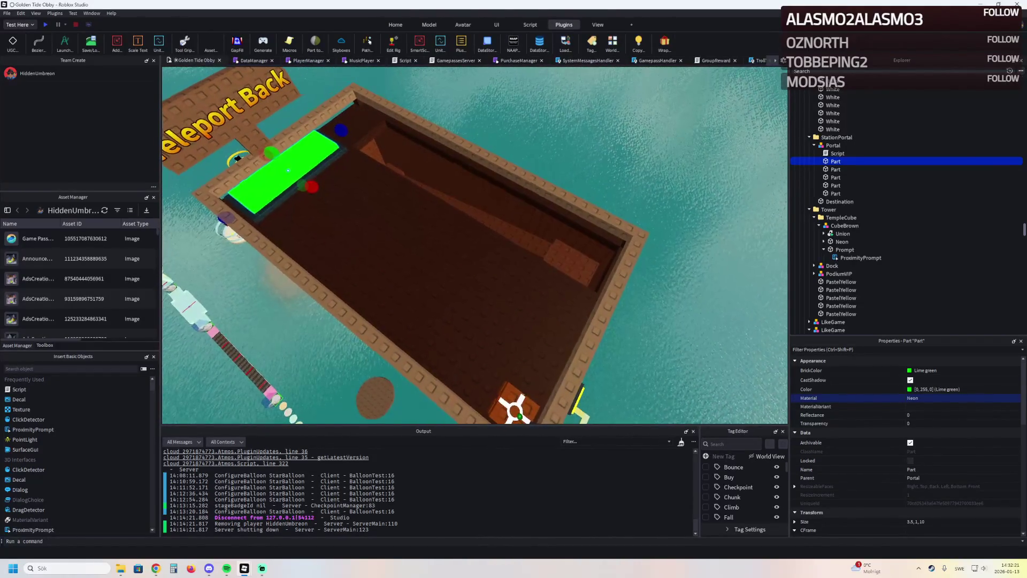
pyautogui.moveTo(513, 409)
pyautogui.mouseDown()
pyautogui.moveTo(442, 360)
pyautogui.moveTo(369, 270)
pyautogui.moveTo(345, 271)
pyautogui.mouseUp()
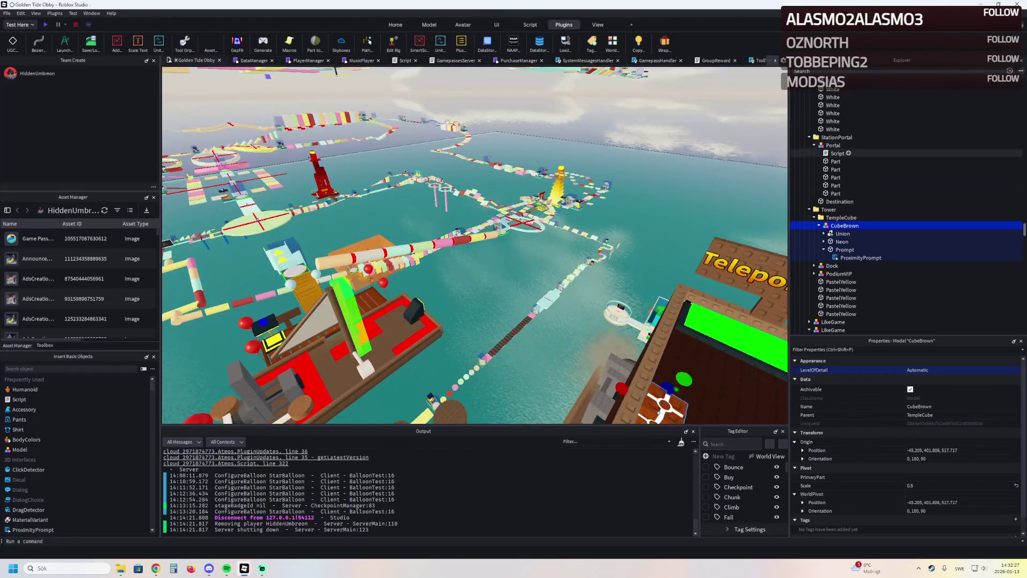
# - Navigate the Explorer from StationPortal up to Gamepasses and select the first FlyingCarpet model
pyautogui.click(837, 137)
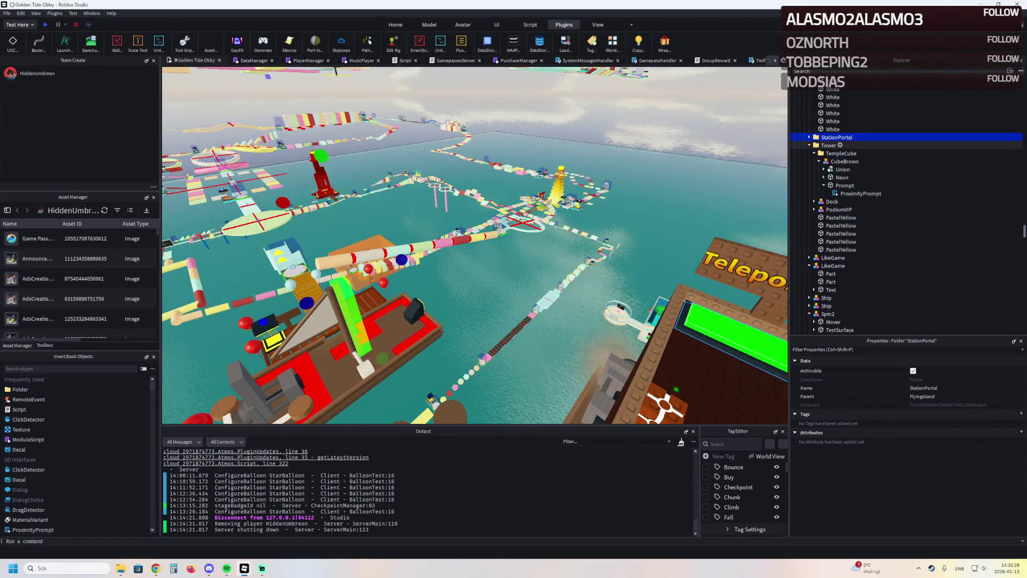
pyautogui.press('Left')
pyautogui.press('Left')
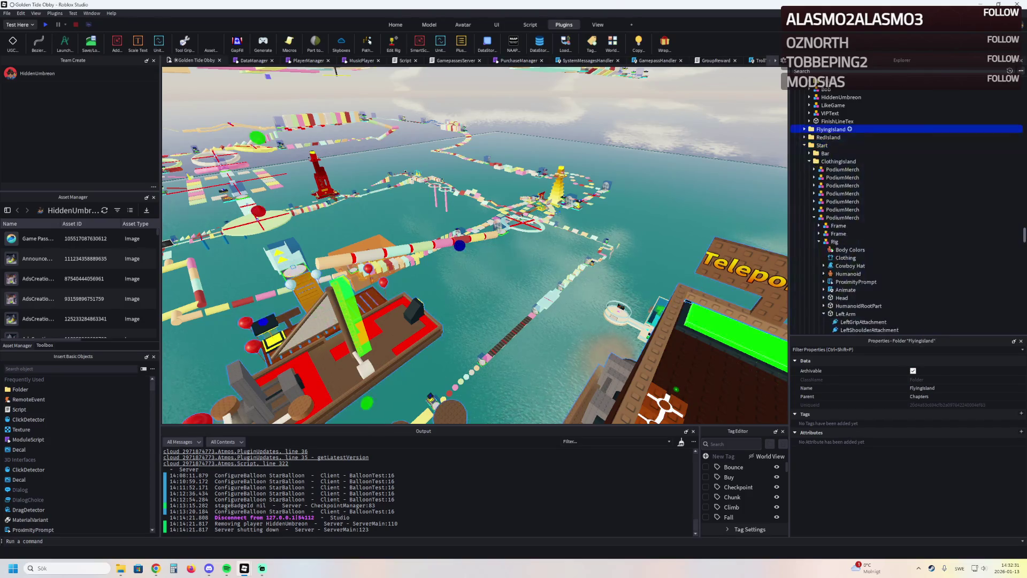
pyautogui.press('Left')
pyautogui.press('Left')
pyautogui.press('Down')
pyautogui.press('Down')
pyautogui.press('Down')
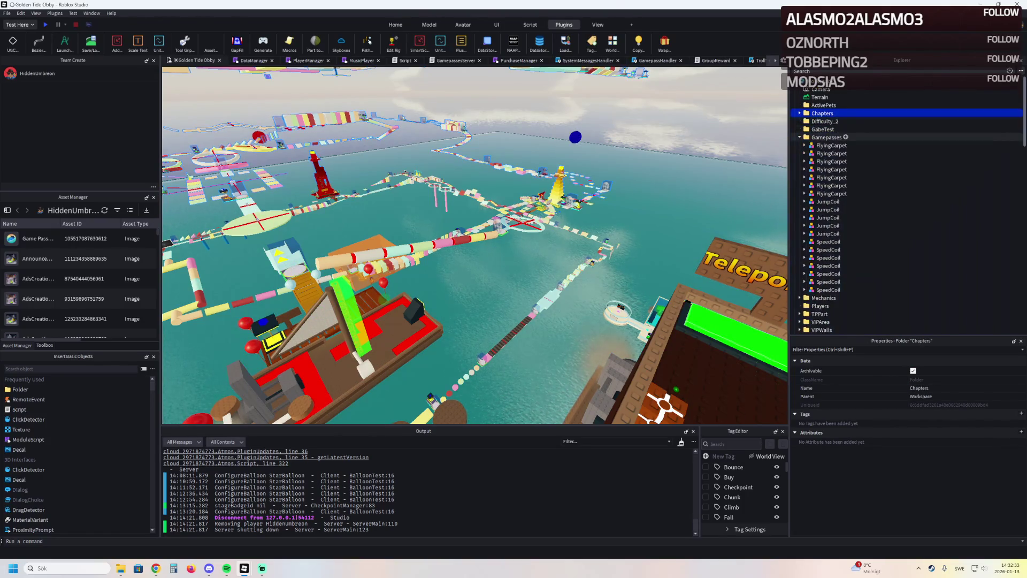
pyautogui.press('Down')
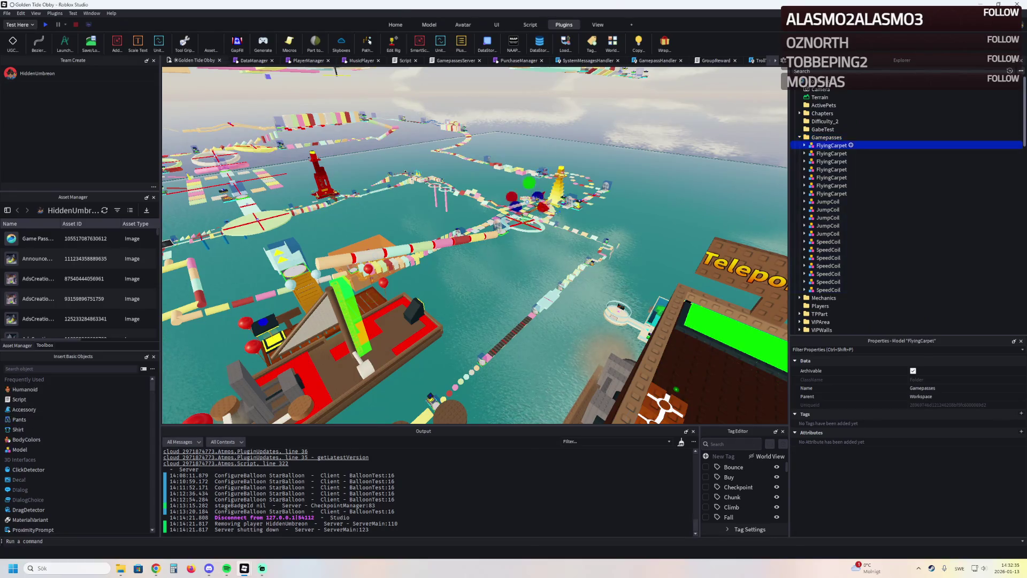
# - Duplicate the FlyingCarpet podium, slide it along the dock floor, and lower the brown cube
pyautogui.hotkey('ctrl', 'd')
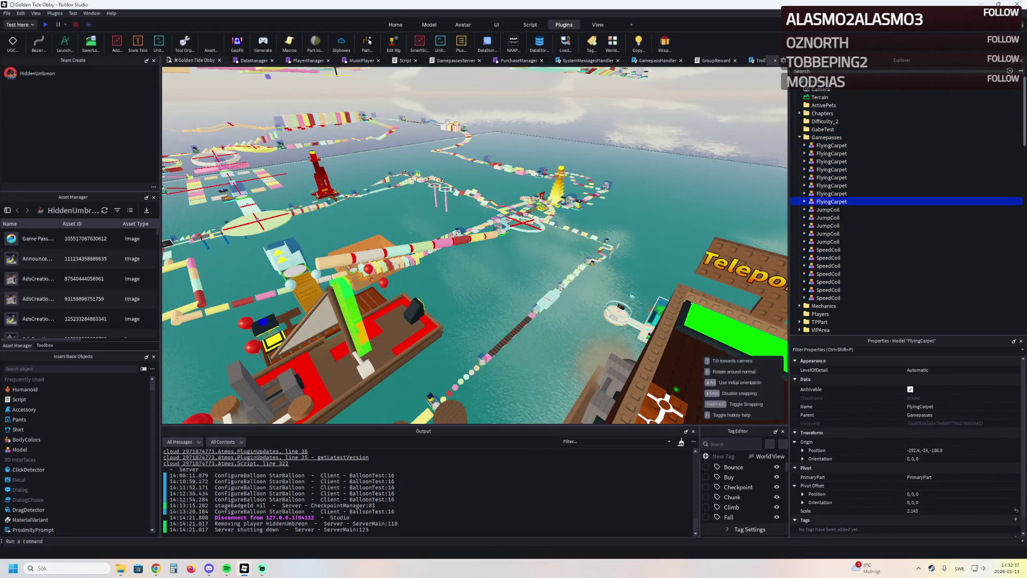
pyautogui.press('f')
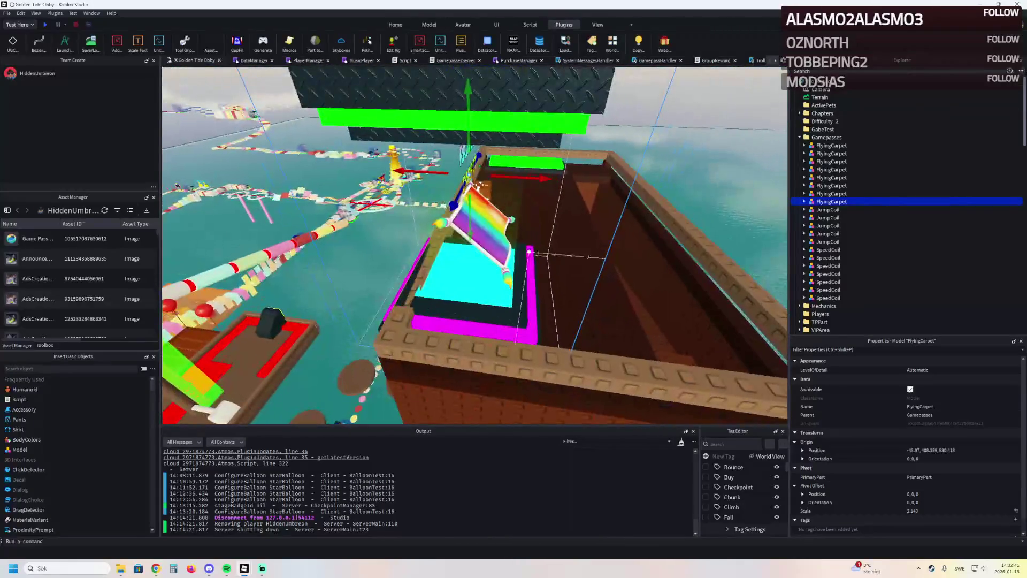
pyautogui.moveTo(543, 178); pyautogui.dragTo(594, 180)
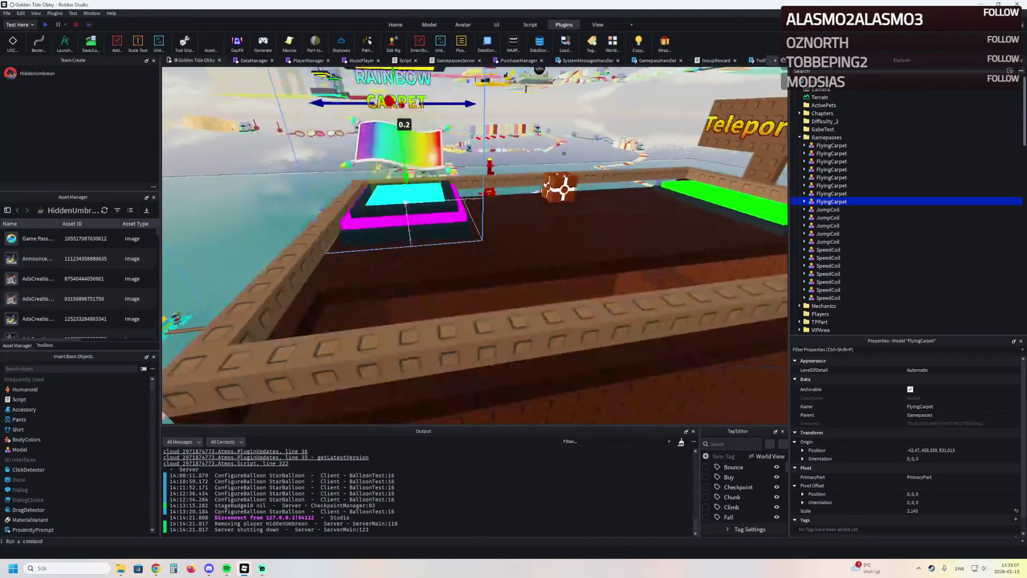
pyautogui.moveTo(426, 190); pyautogui.dragTo(433, 220)
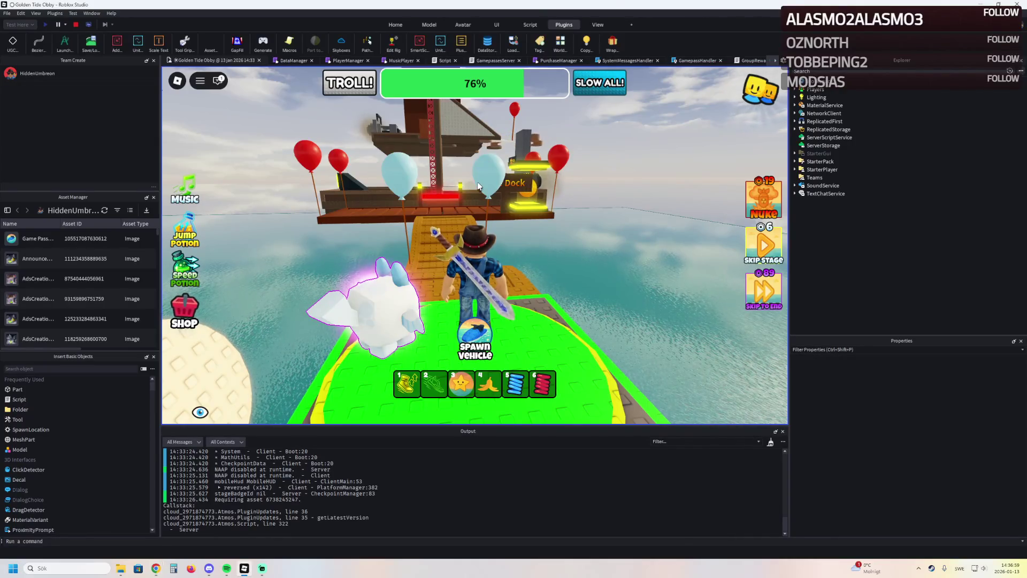
pyautogui.press('w')
pyautogui.press('w')
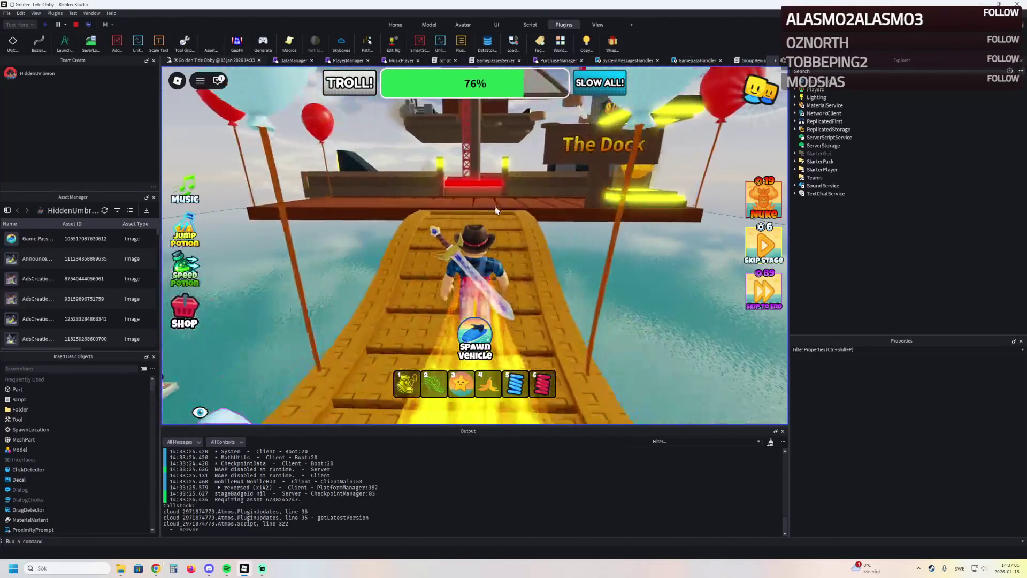
pyautogui.press('w')
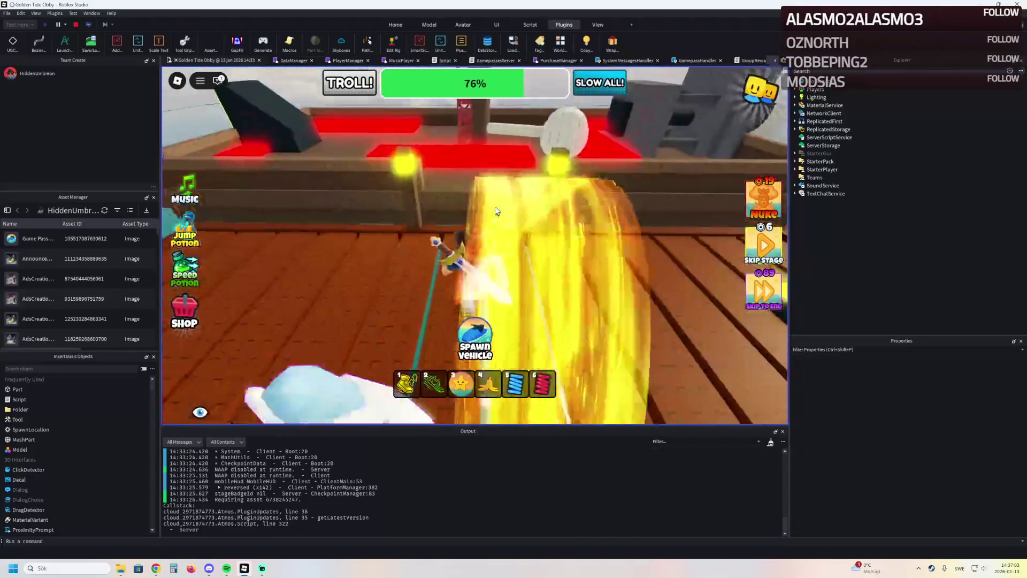
pyautogui.press('w')
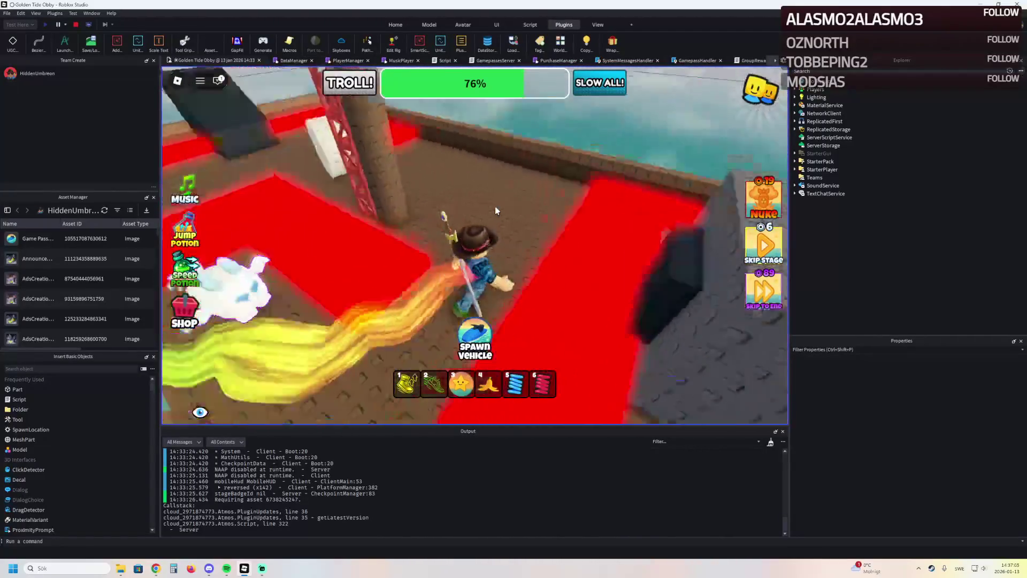
pyautogui.press('w')
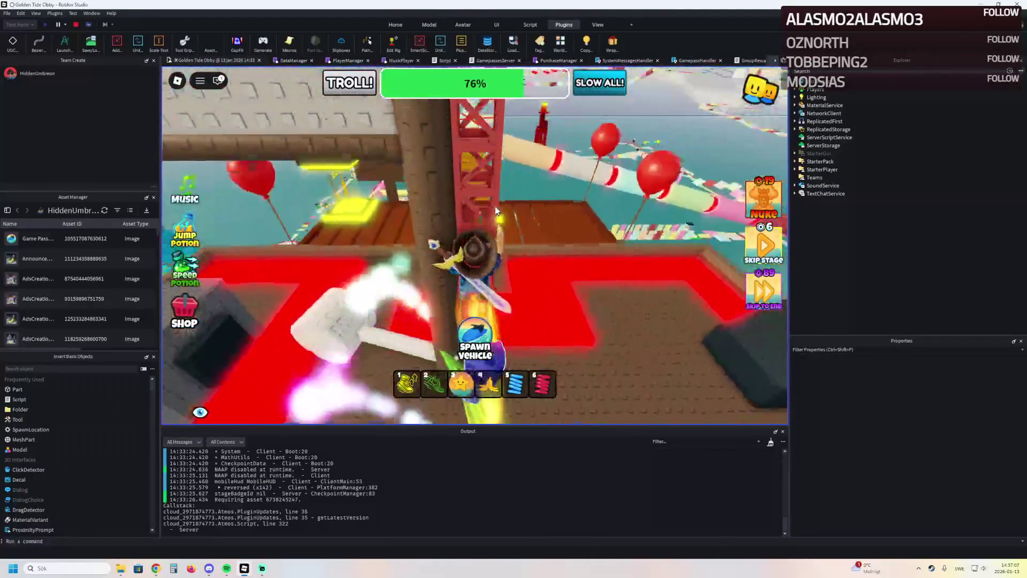
pyautogui.press('w')
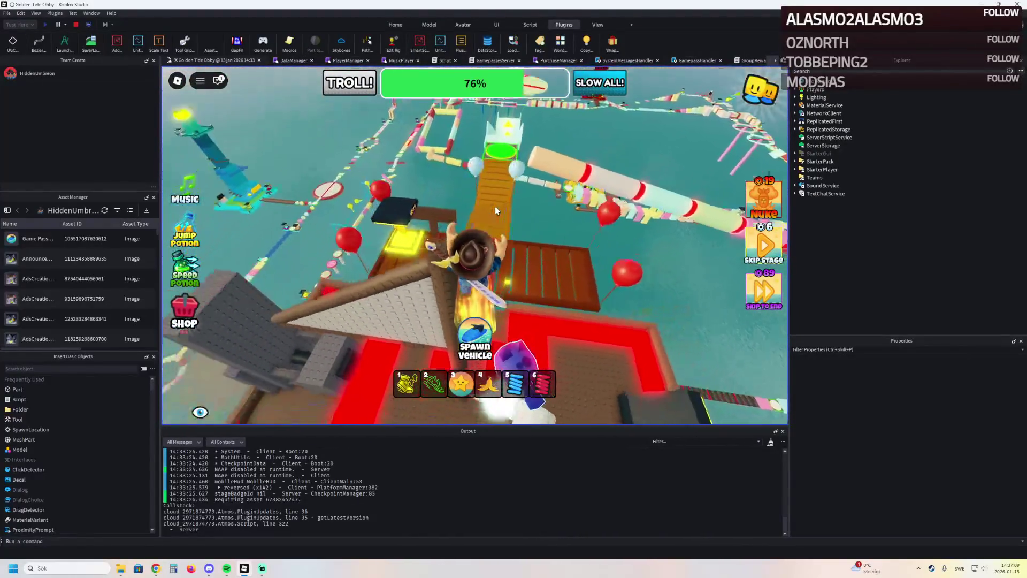
pyautogui.press('w')
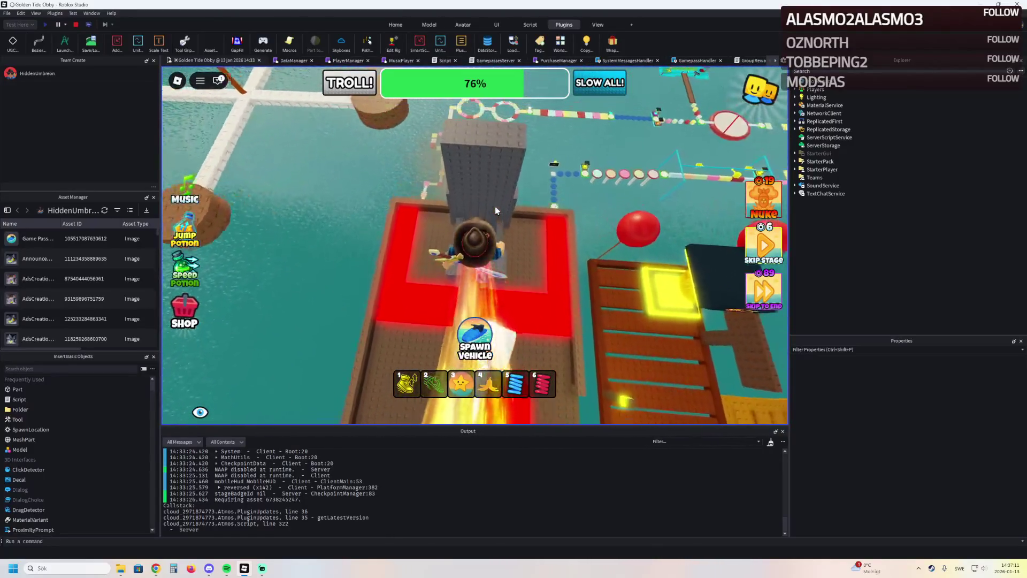
pyautogui.press('w')
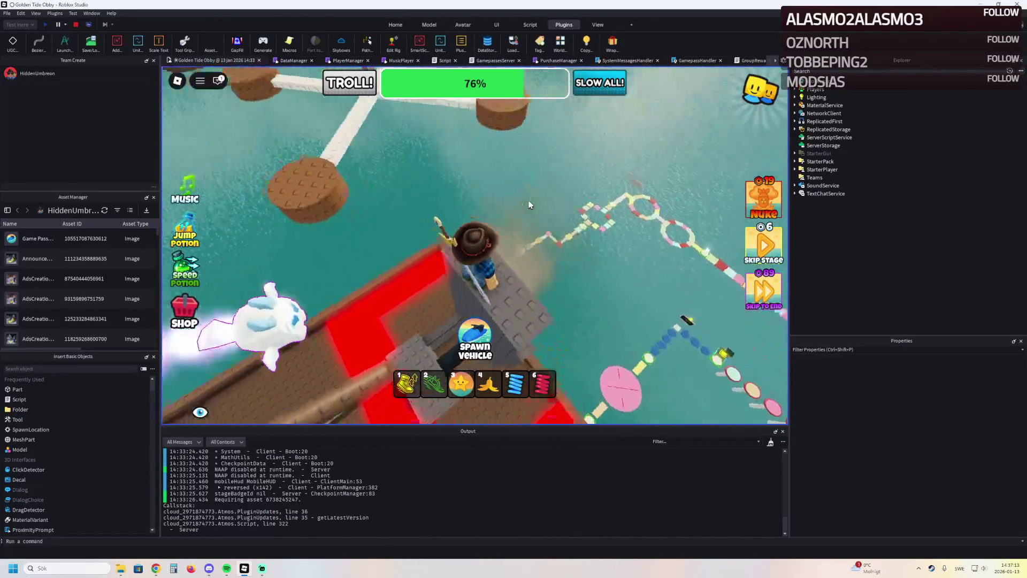
pyautogui.press('w')
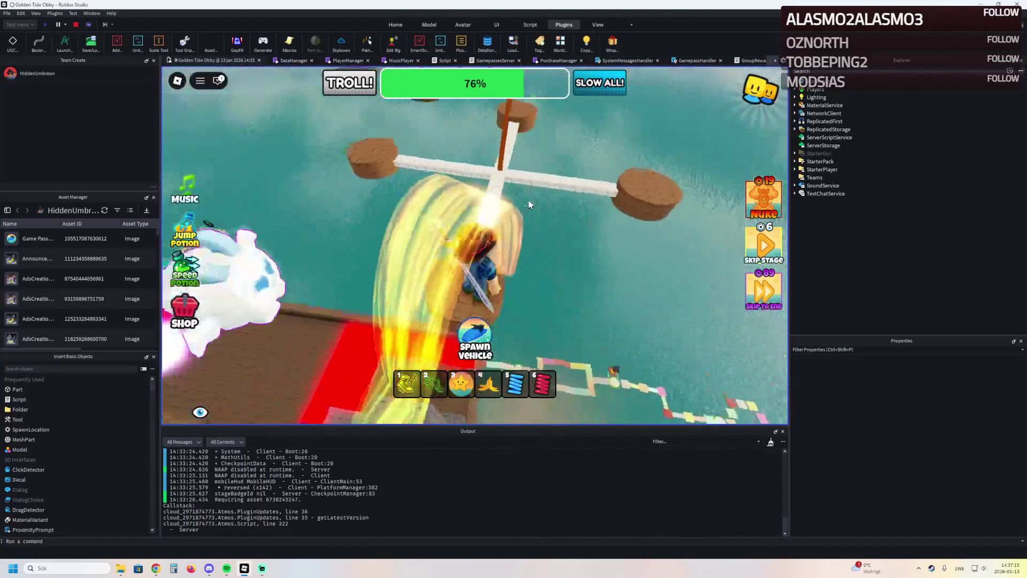
pyautogui.press('Left')
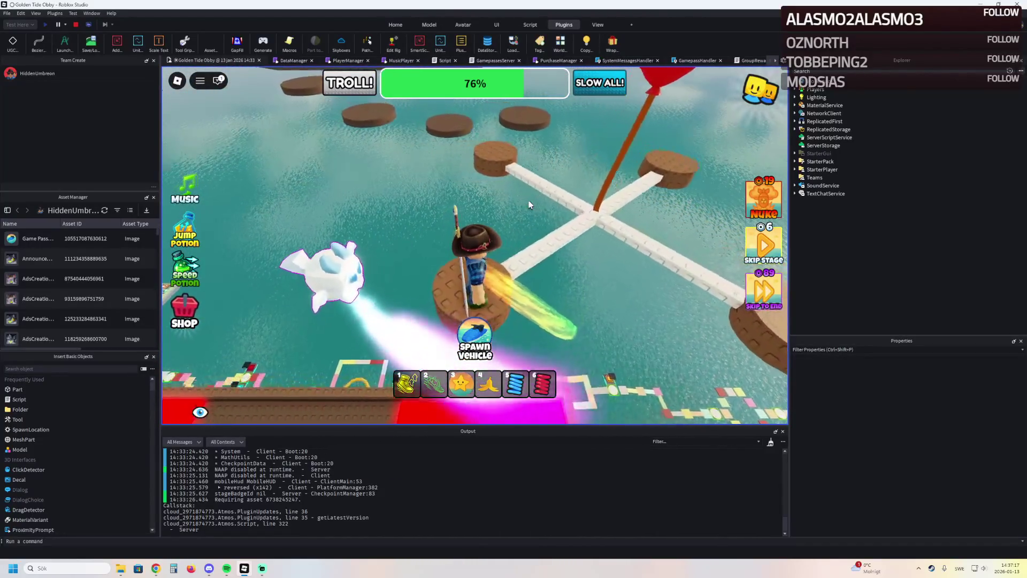
pyautogui.press('Left')
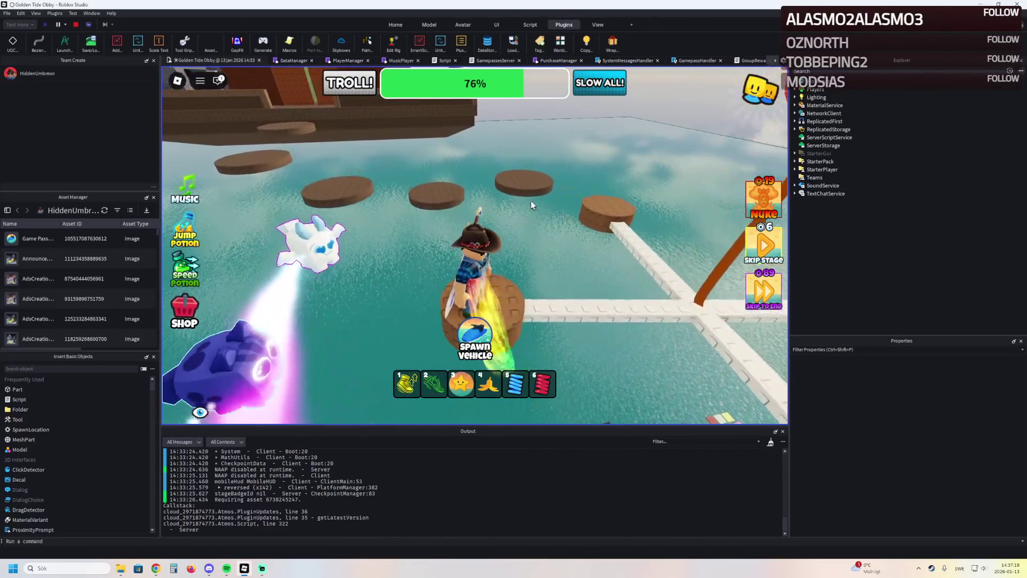
pyautogui.press('Left')
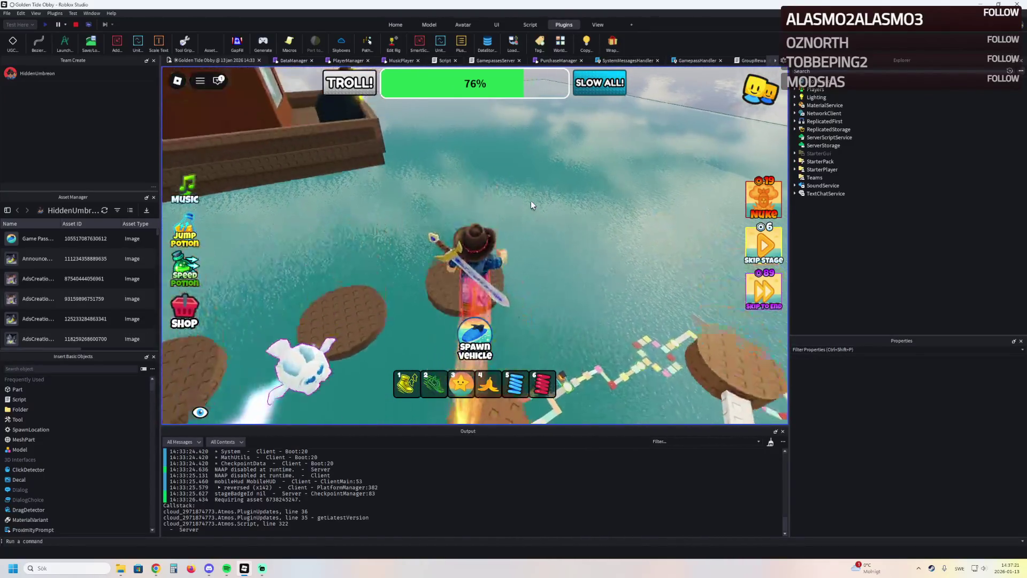
pyautogui.press('Left')
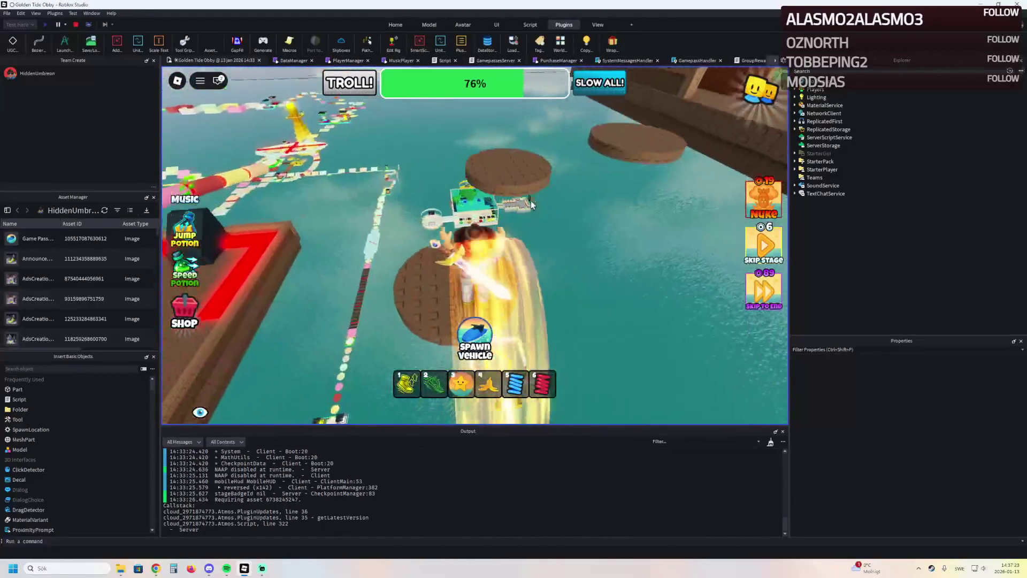
pyautogui.press('w')
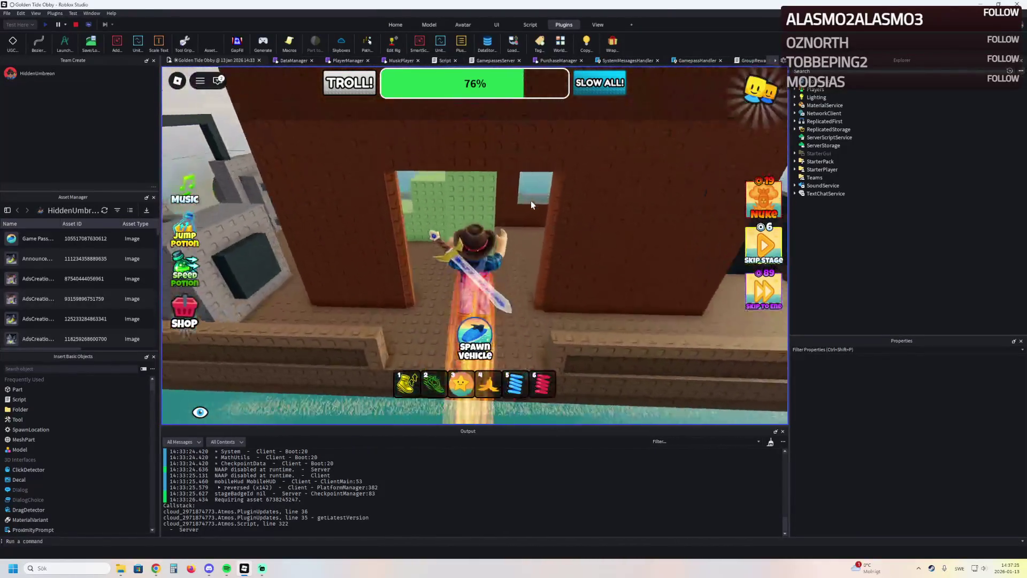
pyautogui.press('w')
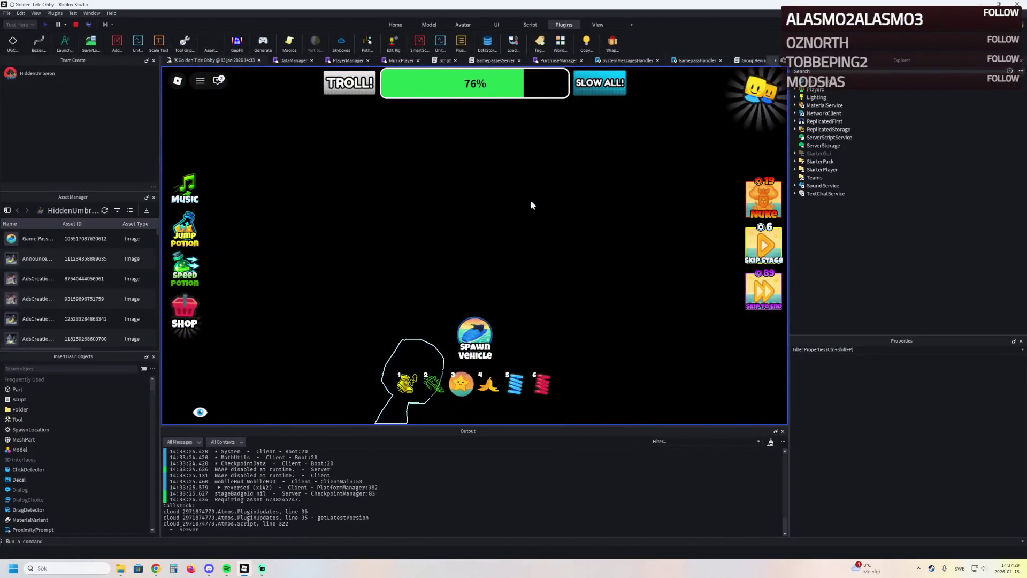
pyautogui.press('w')
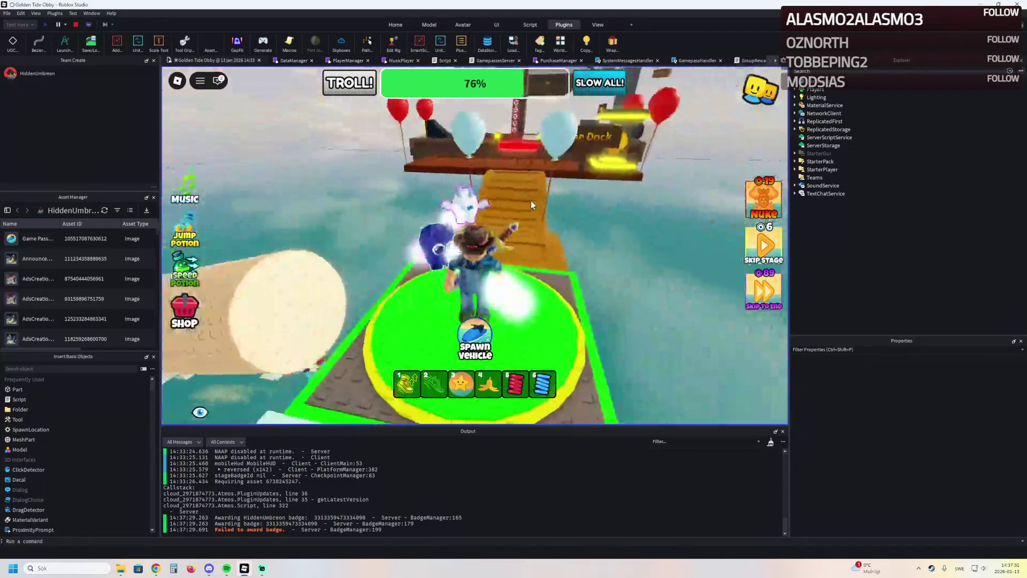
# - Walk onto the Rainbow Carpet podium, dismiss its purchase prompt, and stop the playtest
pyautogui.press('w')
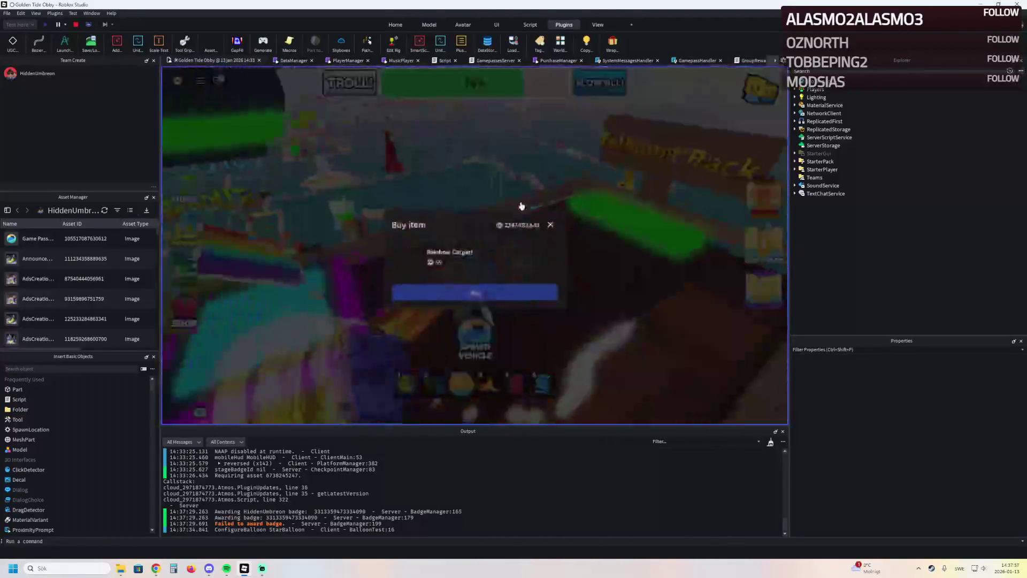
pyautogui.click(551, 223)
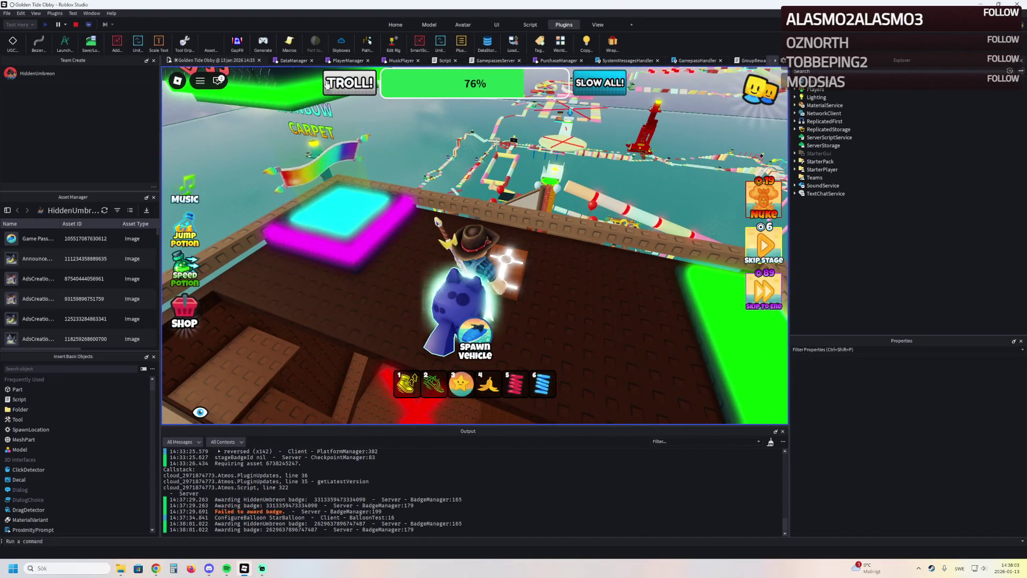
pyautogui.hotkey('shift', 'F5')
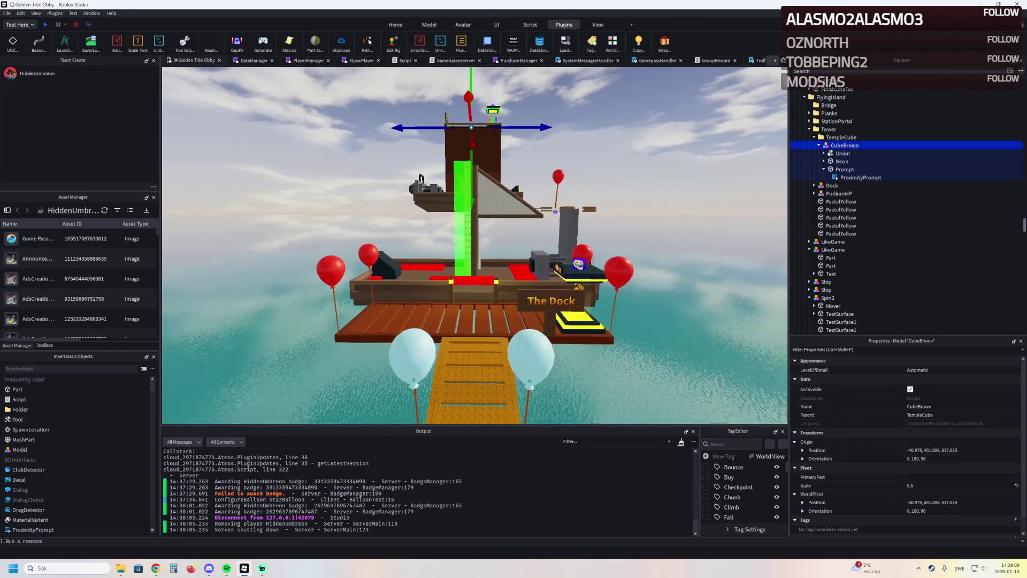
# - Bring the FlyingCarpet podium down onto the dock and slide it 7 studs along X
pyautogui.press('w')
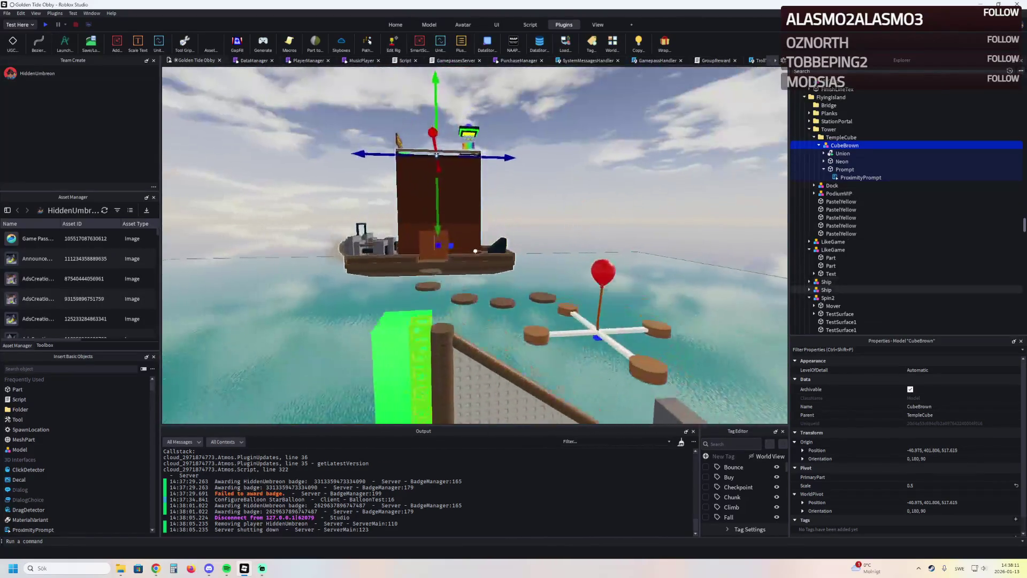
pyautogui.click(467, 153)
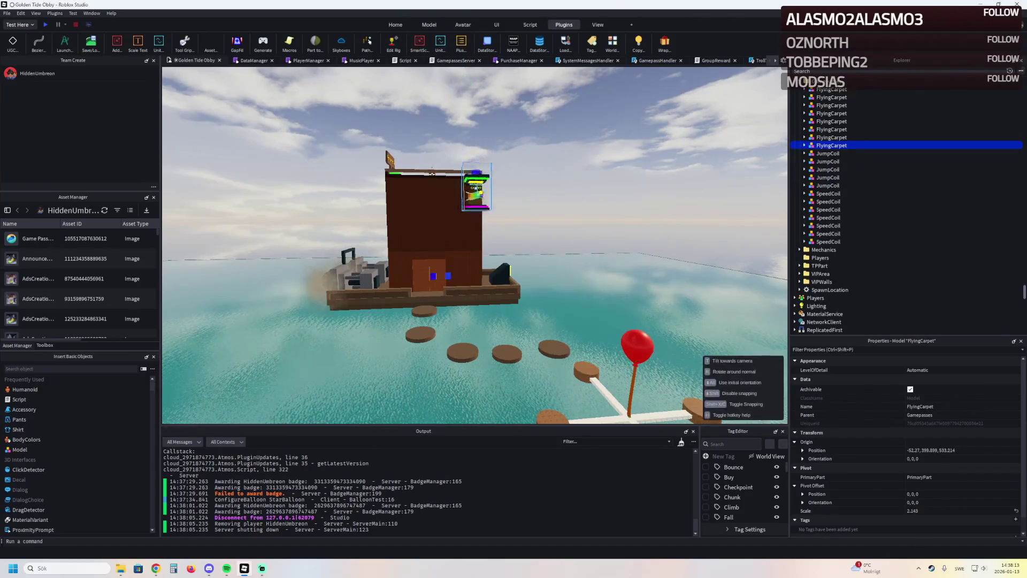
pyautogui.press('s')
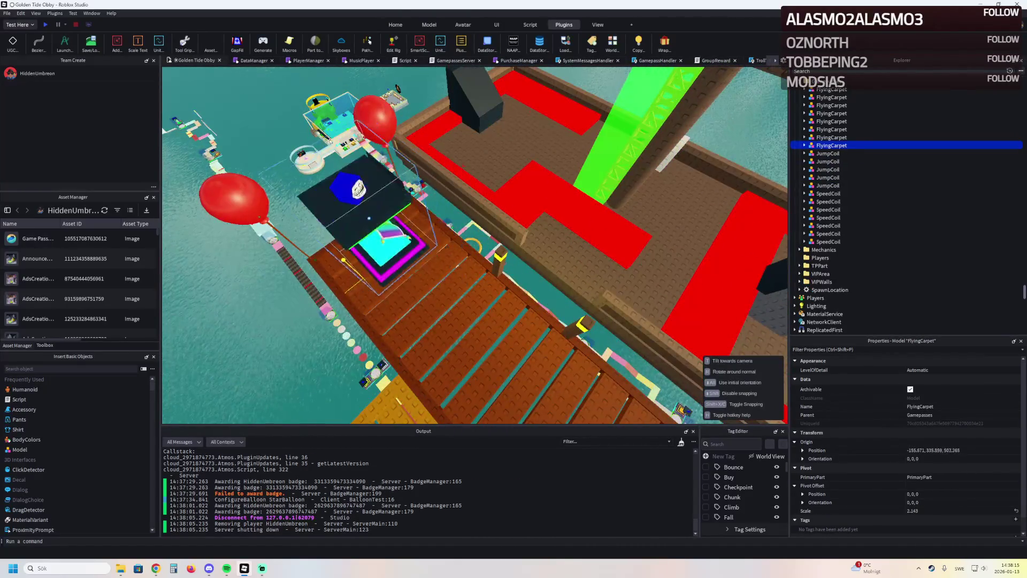
pyautogui.press('f')
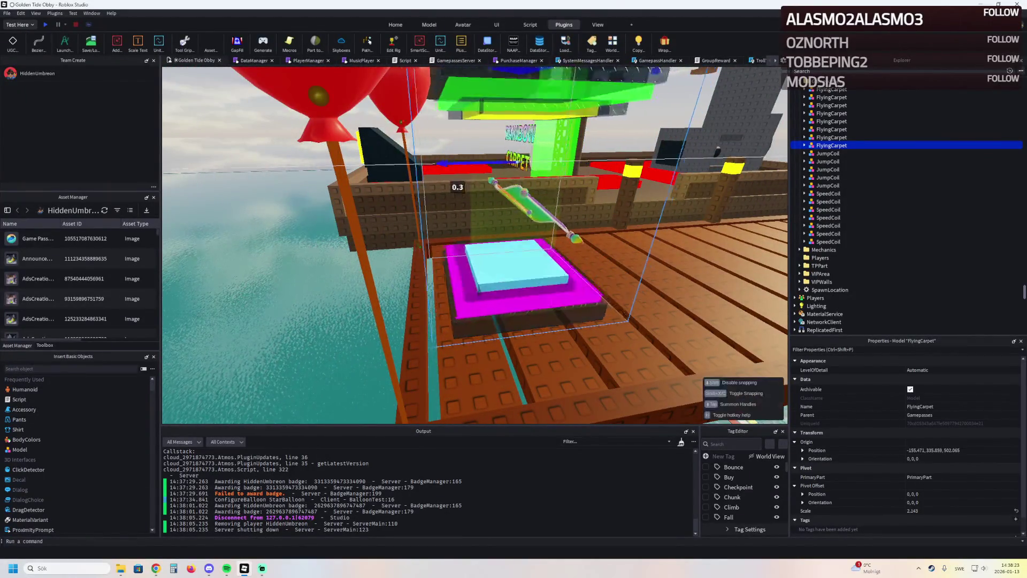
pyautogui.press('Tab')
pyautogui.press('Tab')
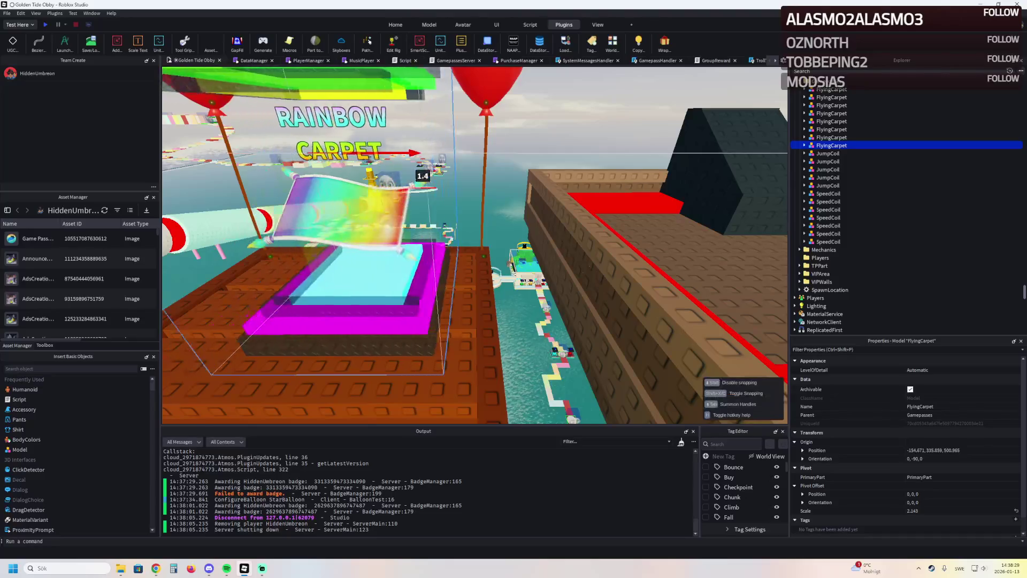
pyautogui.moveTo(609, 176)
pyautogui.mouseDown()
pyautogui.moveTo(471, 172)
pyautogui.moveTo(526, 175)
pyautogui.mouseUp()
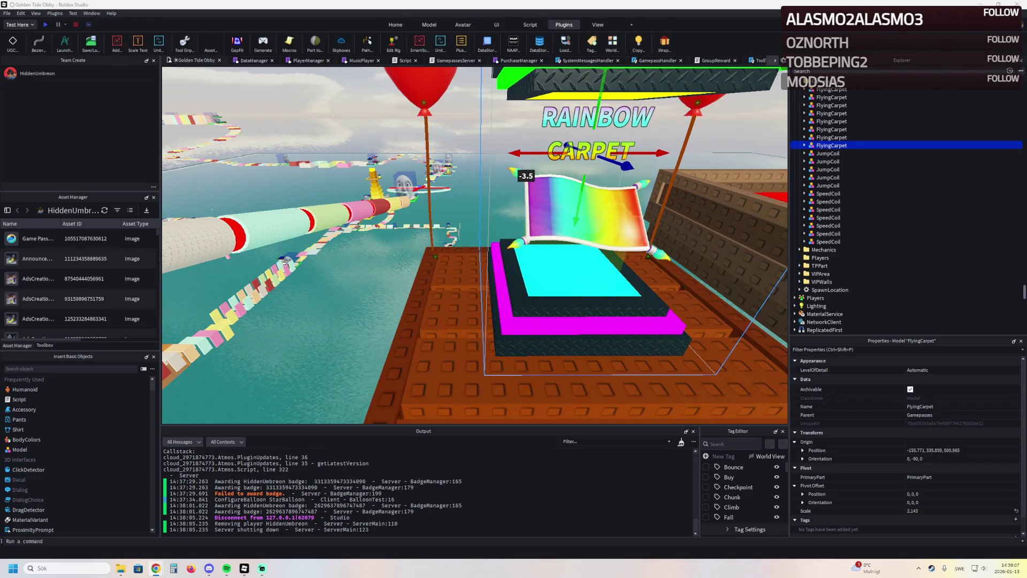
pyautogui.hotkey('alt', 'Tab')
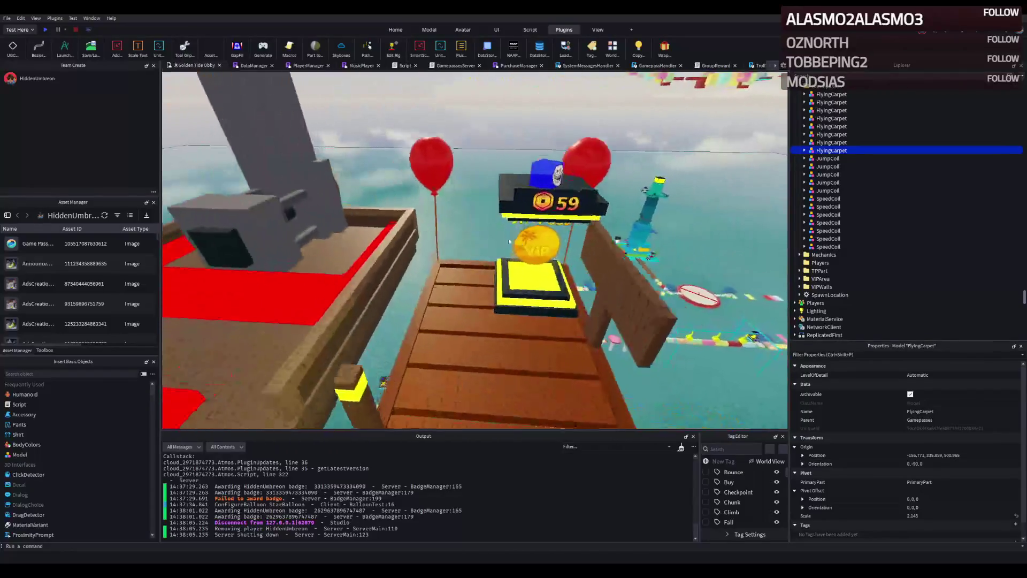
# - Try shifting the VIP podium, undo it, then delete the leftover post from The Dock sign
pyautogui.click(554, 266)
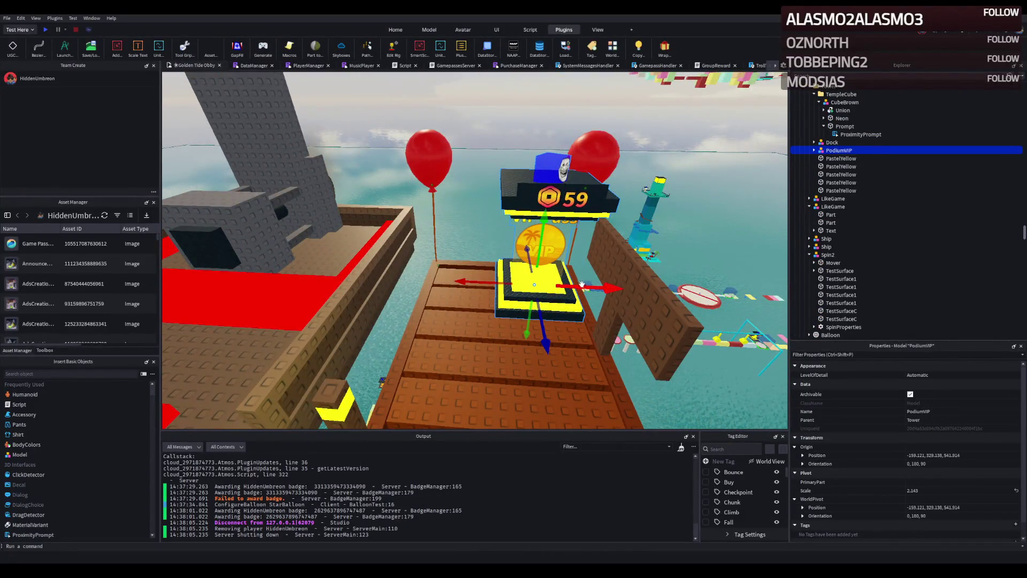
pyautogui.moveTo(585, 288)
pyautogui.mouseDown()
pyautogui.moveTo(539, 292)
pyautogui.moveTo(558, 272)
pyautogui.mouseUp()
pyautogui.hotkey('ctrl', 'z')
pyautogui.click(490, 268)
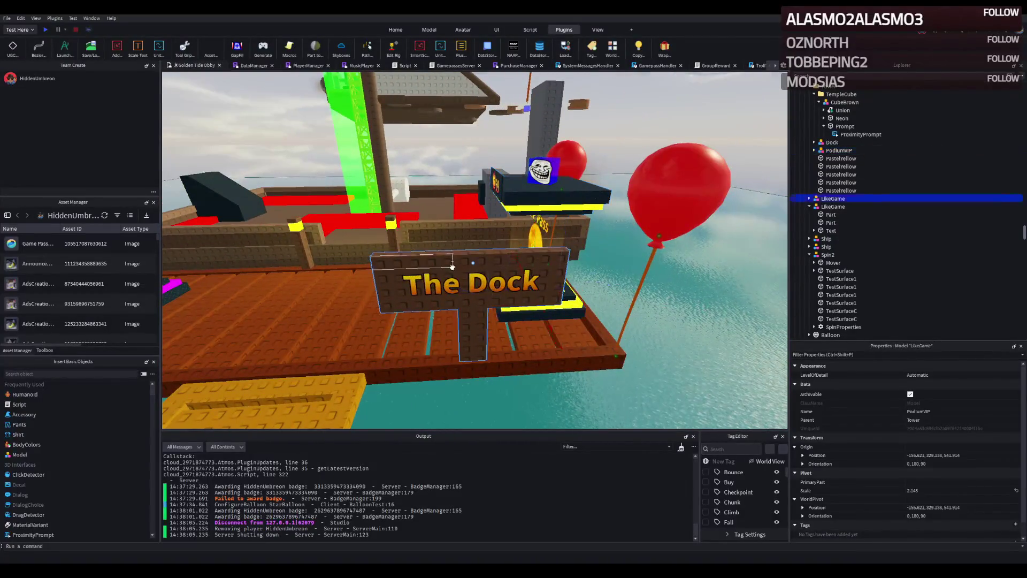
pyautogui.moveTo(452, 269); pyautogui.dragTo(427, 290)
pyautogui.click(431, 290)
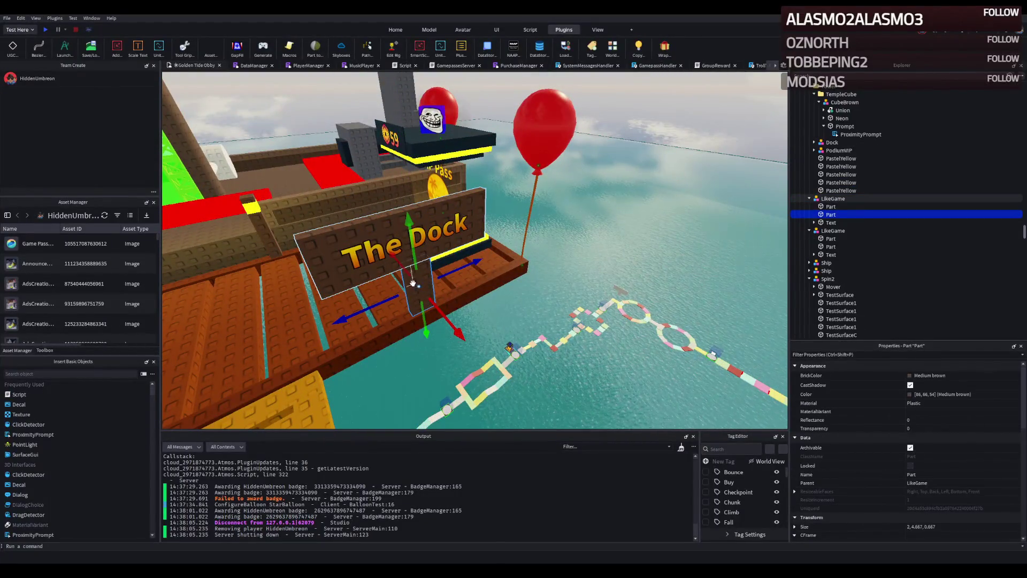
pyautogui.press('Delete')
# - Move The Dock sign, rotate it to face the other way, enlarge it and shift it along the dock
pyautogui.click(390, 250)
pyautogui.moveTo(435, 243)
pyautogui.mouseDown()
pyautogui.moveTo(459, 321)
pyautogui.moveTo(493, 287)
pyautogui.moveTo(491, 298)
pyautogui.moveTo(572, 287)
pyautogui.mouseUp()
pyautogui.hotkey('ctrl', 'r')
pyautogui.hotkey('ctrl', 'r')
pyautogui.hotkey('ctrl', 'r')
pyautogui.moveTo(682, 290); pyautogui.dragTo(642, 281)
pyautogui.moveTo(587, 228); pyautogui.dragTo(598, 233)
pyautogui.moveTo(481, 246)
pyautogui.mouseDown()
pyautogui.moveTo(527, 216)
pyautogui.moveTo(541, 241)
pyautogui.moveTo(510, 229)
pyautogui.moveTo(460, 246)
pyautogui.moveTo(428, 236)
pyautogui.moveTo(430, 214)
pyautogui.moveTo(460, 217)
pyautogui.moveTo(393, 233)
pyautogui.moveTo(345, 197)
pyautogui.mouseUp()
pyautogui.click(332, 134)
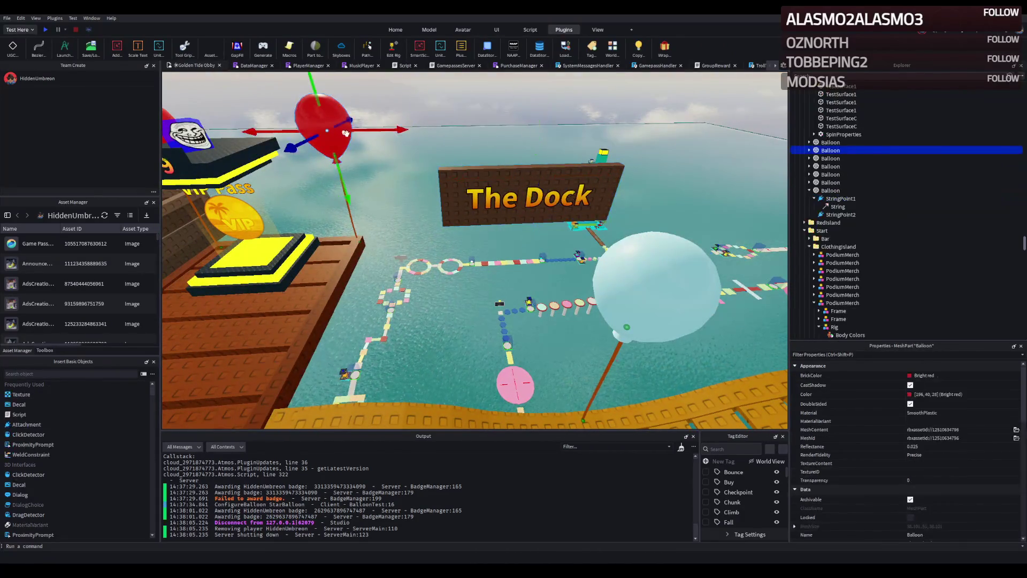
# - Raise the red balloon so it floats above The Dock sign
pyautogui.moveTo(373, 129)
pyautogui.mouseDown()
pyautogui.moveTo(530, 140)
pyautogui.moveTo(490, 166)
pyautogui.moveTo(538, 168)
pyautogui.moveTo(534, 187)
pyautogui.mouseUp()
pyautogui.press('f')
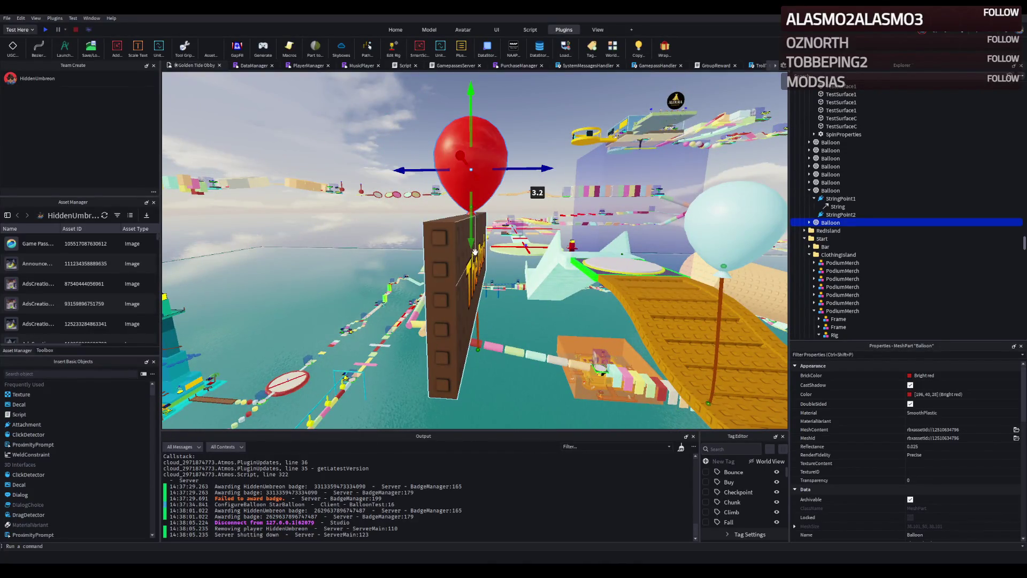
pyautogui.moveTo(474, 251); pyautogui.dragTo(466, 214)
pyautogui.hotkey('ctrl', 'z')
pyautogui.hotkey('ctrl', 'z')
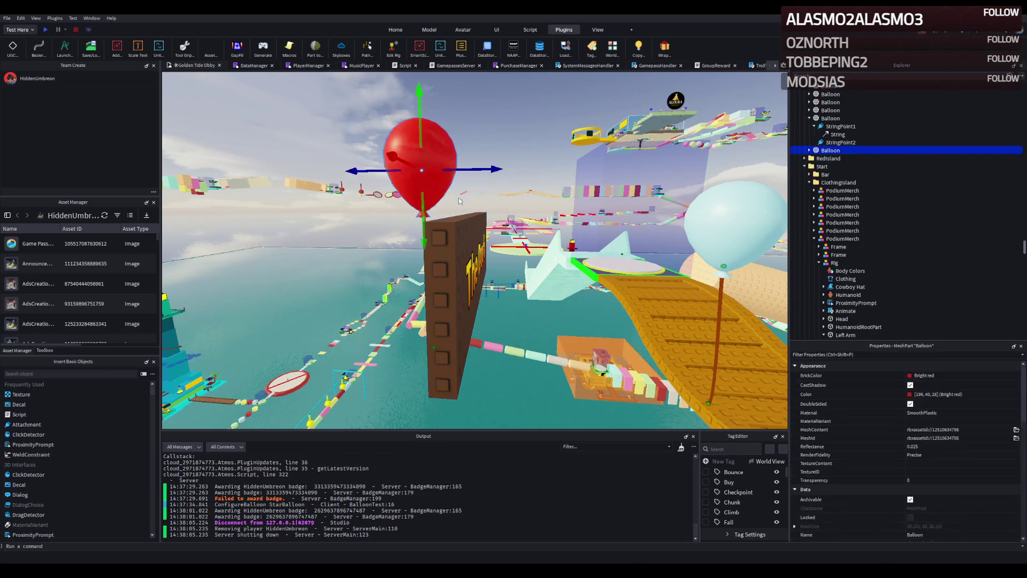
pyautogui.moveTo(449, 218)
pyautogui.mouseDown()
pyautogui.moveTo(495, 176)
pyautogui.moveTo(493, 128)
pyautogui.moveTo(486, 151)
pyautogui.mouseUp()
pyautogui.press('d')
pyautogui.press('d')
pyautogui.press('d')
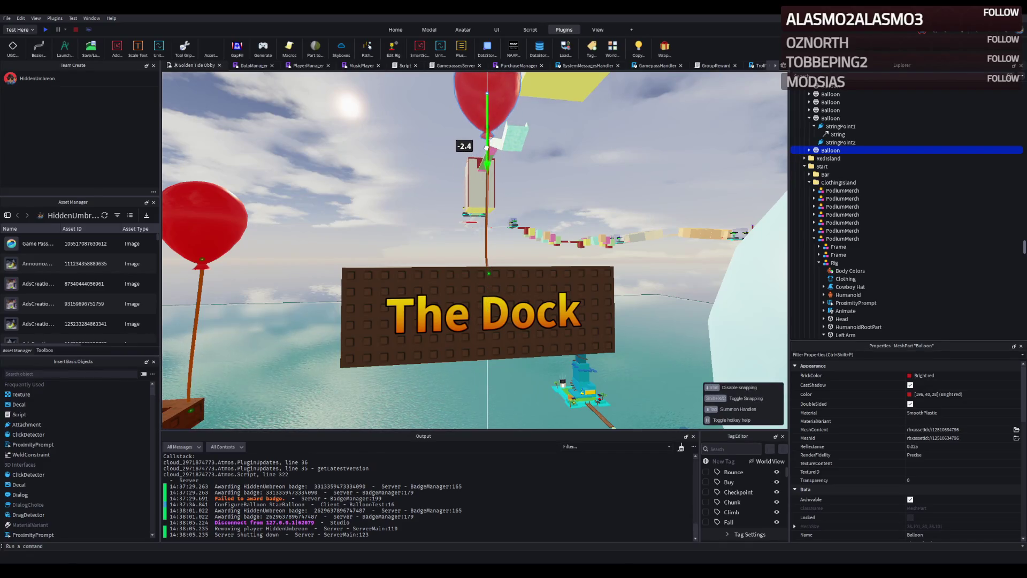
pyautogui.press('Left')
pyautogui.press('Left')
pyautogui.press('Left')
pyautogui.moveTo(437, 135); pyautogui.dragTo(439, 121)
# - Step the balloon's BrickColor down to a darker blue
pyautogui.click(915, 375)
pyautogui.press('Down')
pyautogui.press('Down')
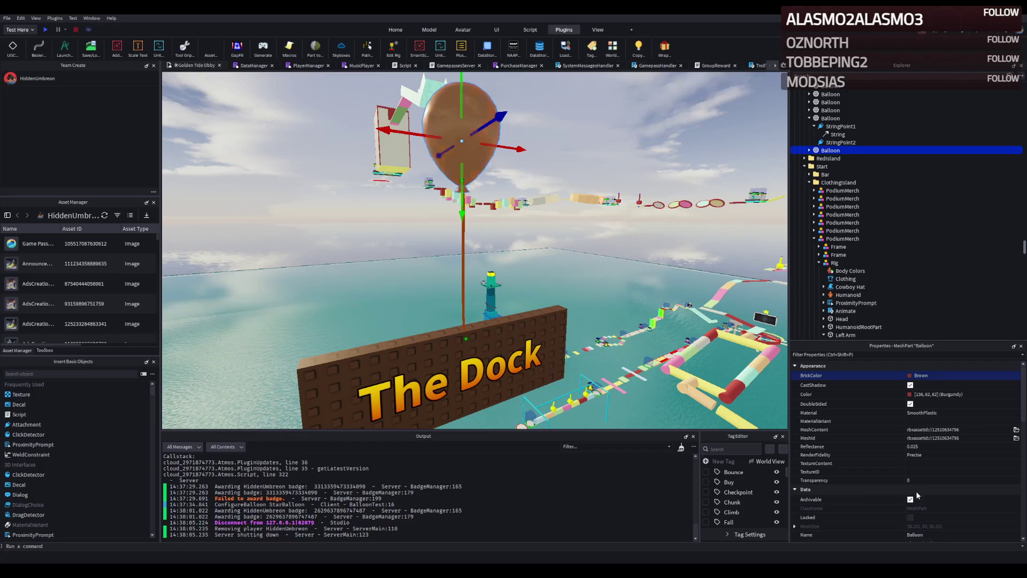
pyautogui.press('Down')
pyautogui.press('Down')
pyautogui.press('Down')
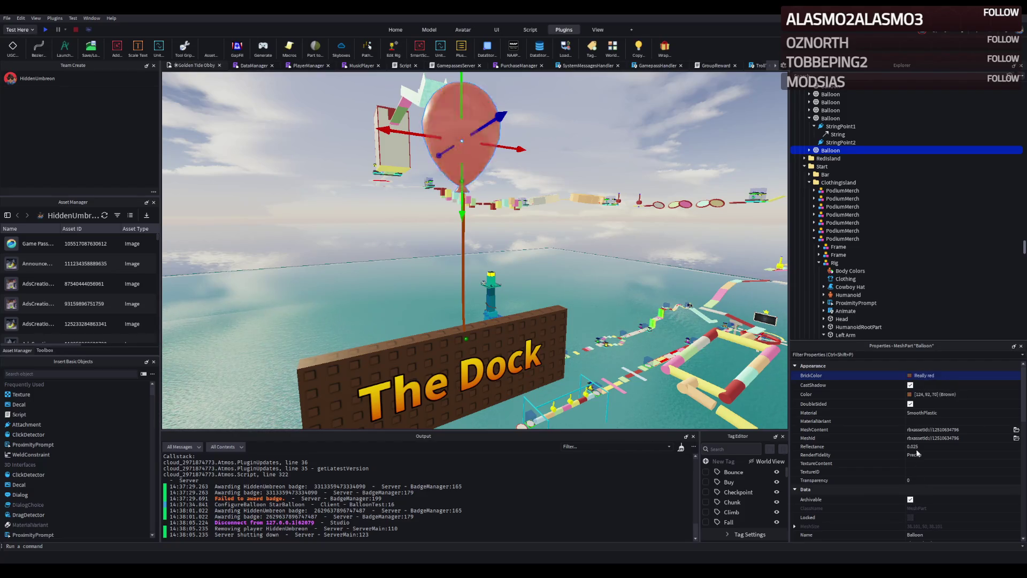
pyautogui.press('Down')
pyautogui.press('Down')
pyautogui.press('Down')
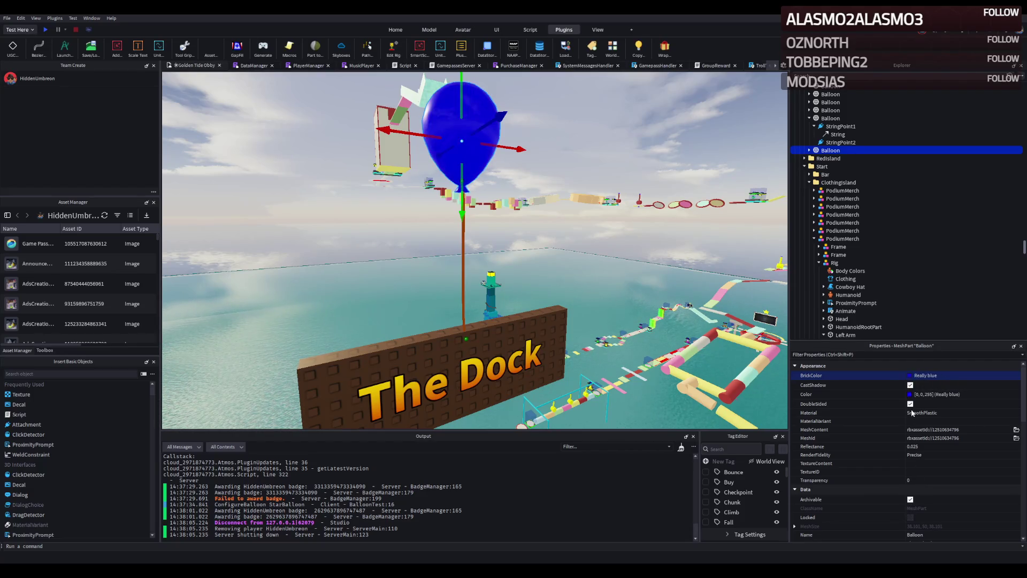
pyautogui.press('Down')
pyautogui.press('Down')
pyautogui.click(572, 238)
# - Move another red balloon out over the water beside the stepping discs
pyautogui.press('d')
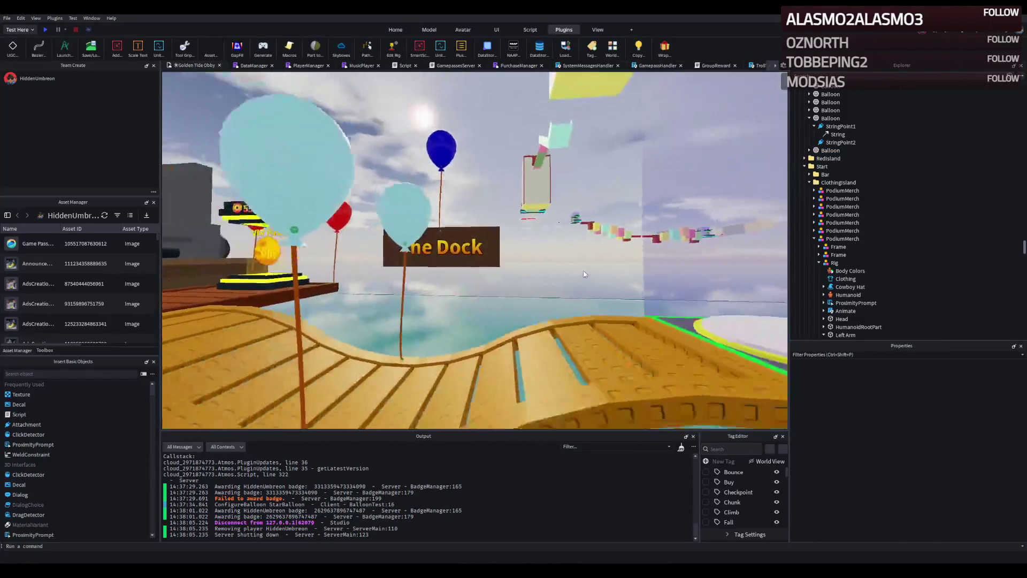
pyautogui.press('w')
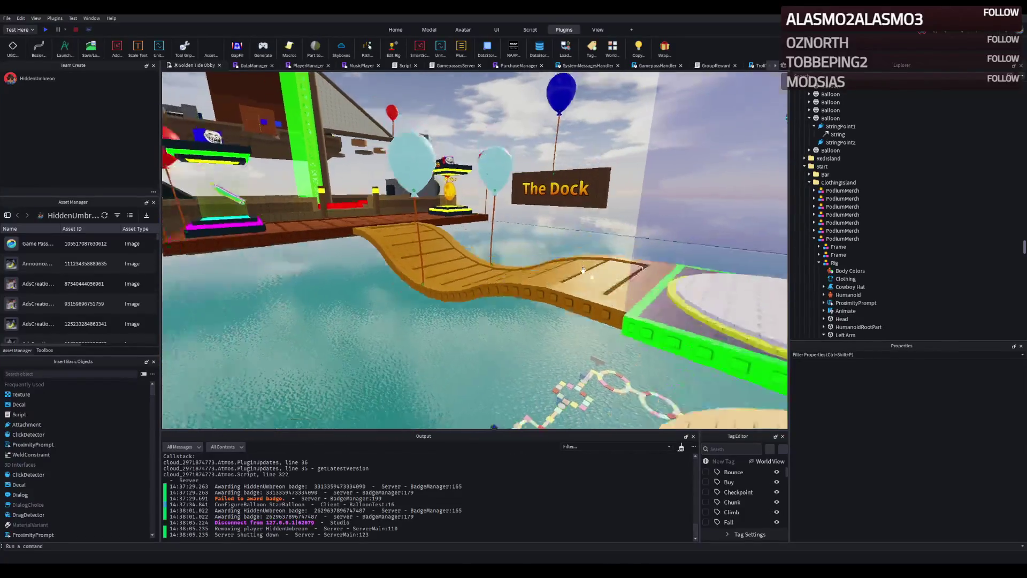
pyautogui.press('w')
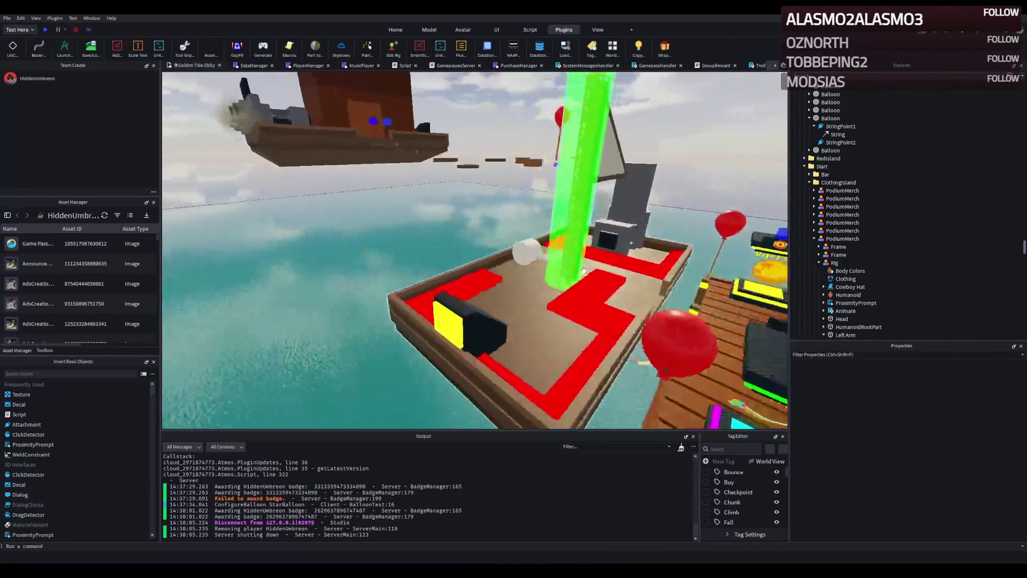
pyautogui.press('s')
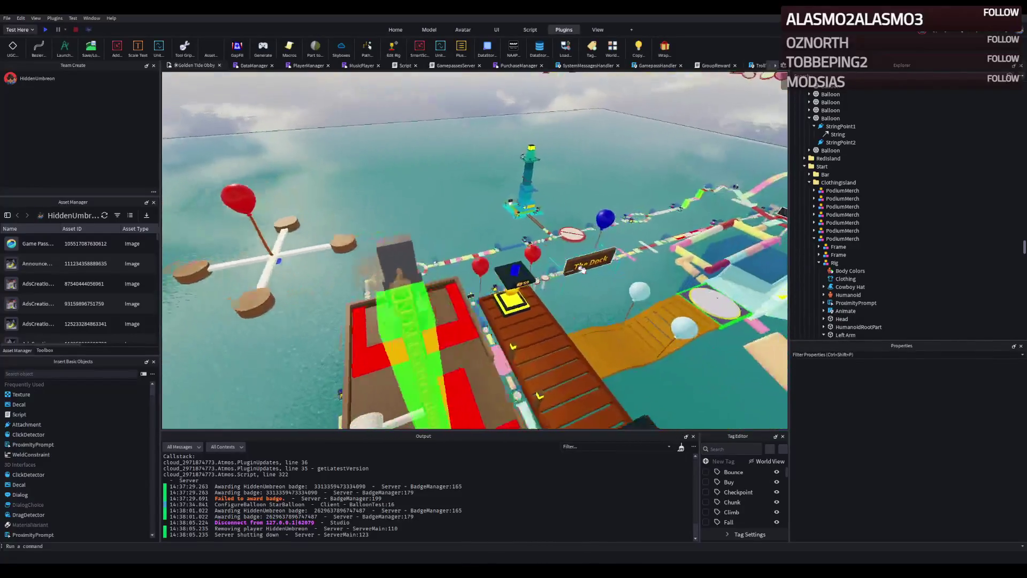
pyautogui.click(476, 244)
pyautogui.moveTo(485, 234); pyautogui.dragTo(396, 252)
pyautogui.moveTo(341, 223)
pyautogui.mouseDown()
pyautogui.moveTo(350, 186)
pyautogui.moveTo(343, 171)
pyautogui.moveTo(308, 190)
pyautogui.moveTo(321, 194)
pyautogui.mouseUp()
pyautogui.moveTo(407, 241); pyautogui.dragTo(389, 282)
pyautogui.moveTo(451, 249); pyautogui.dragTo(658, 251)
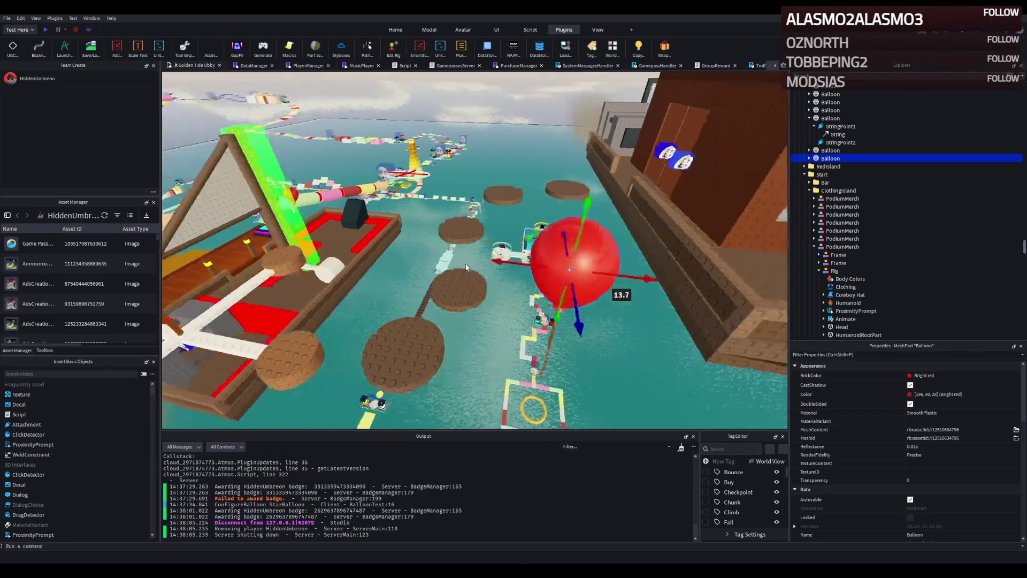
pyautogui.click(393, 353)
# - Scale the selected brown disc down into a thin bar 0.2 high
pyautogui.scroll(-8, 972, 484)
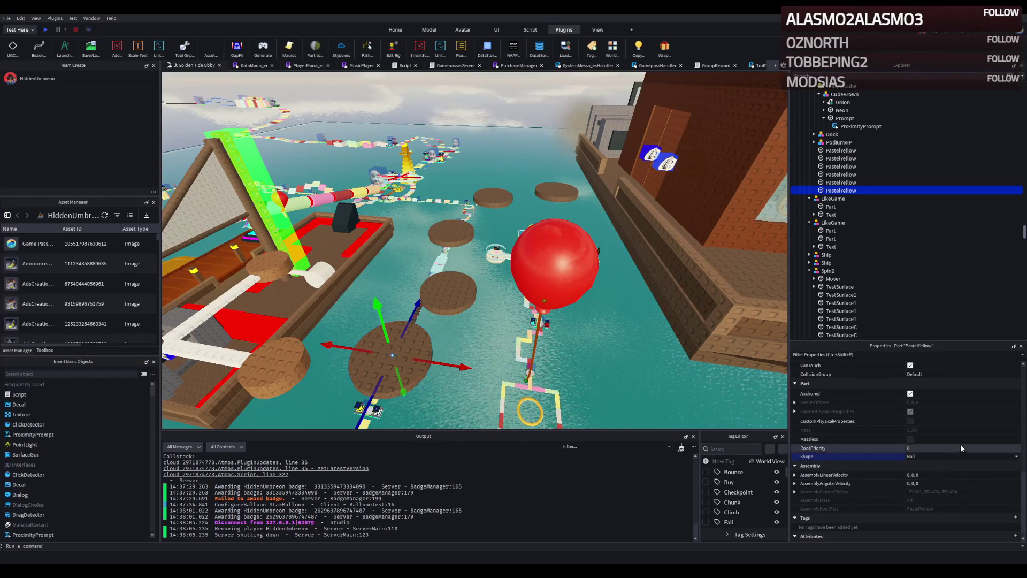
pyautogui.scroll(-2, 958, 445)
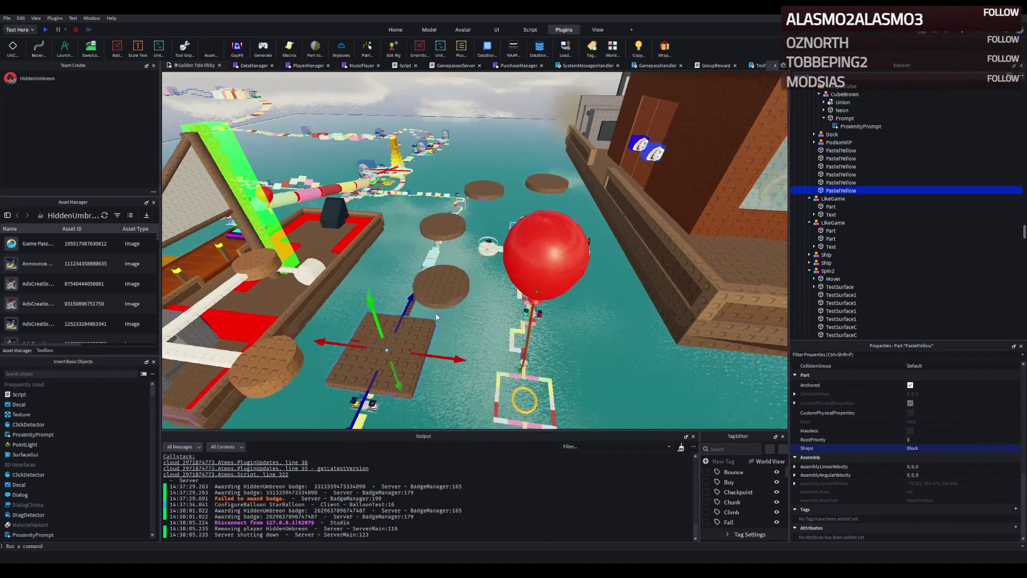
pyautogui.hotkey('ctrl', '3')
pyautogui.moveTo(420, 284); pyautogui.dragTo(399, 310)
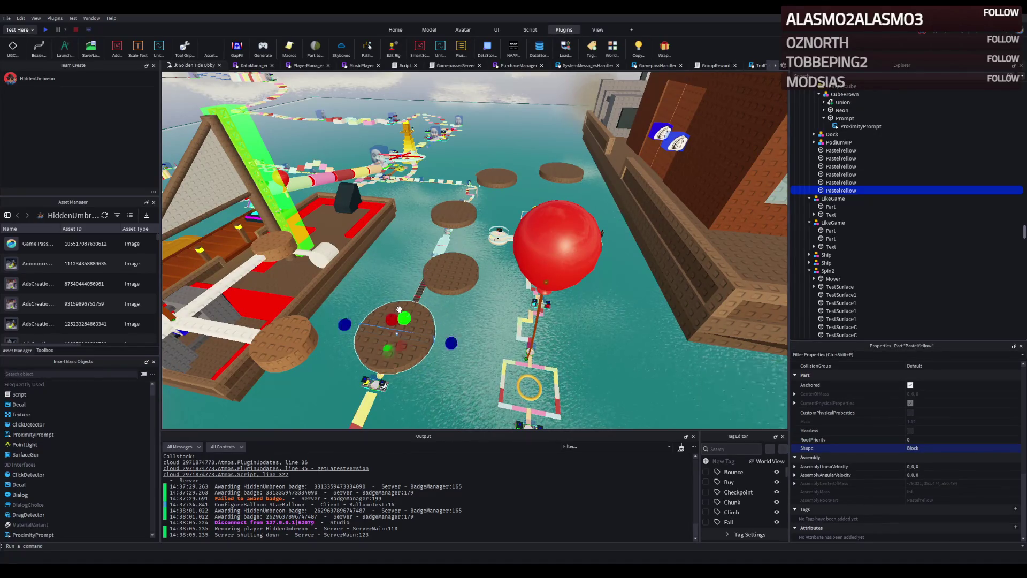
pyautogui.moveTo(460, 344)
pyautogui.mouseDown()
pyautogui.moveTo(545, 357)
pyautogui.moveTo(525, 354)
pyautogui.mouseUp()
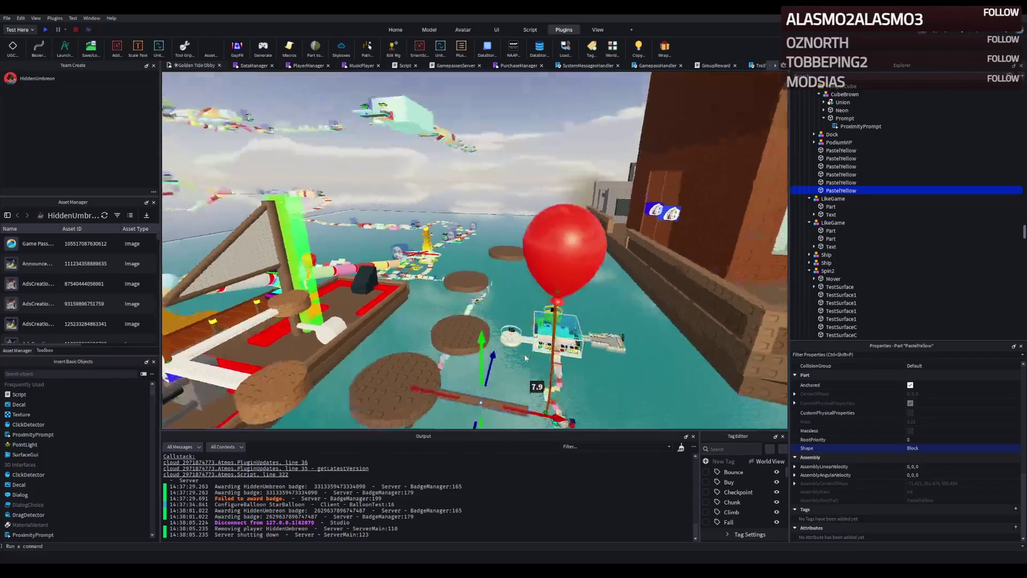
pyautogui.hotkey('ctrl', '3')
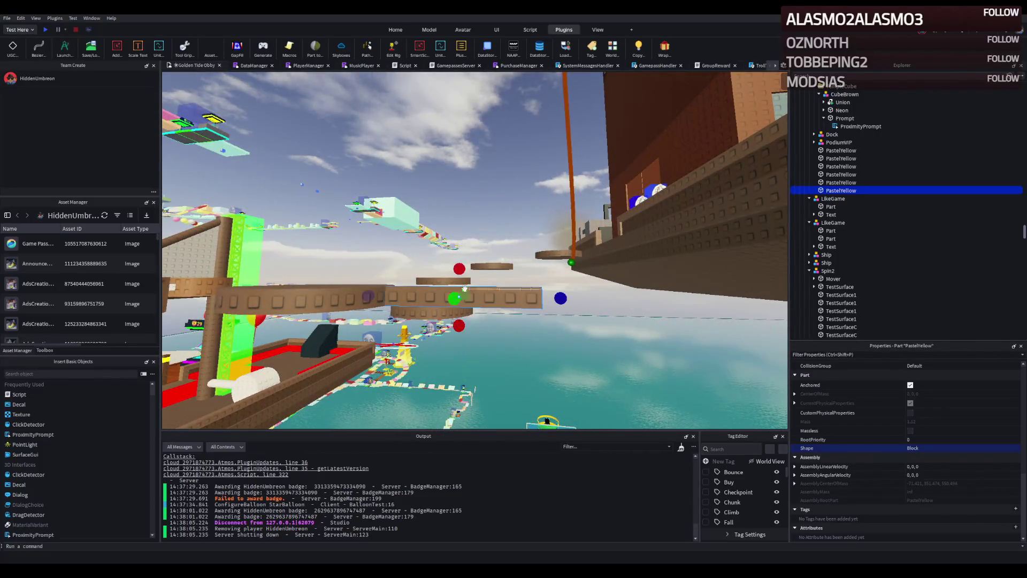
pyautogui.moveTo(461, 270); pyautogui.dragTo(461, 281)
pyautogui.hotkey('ctrl', '2')
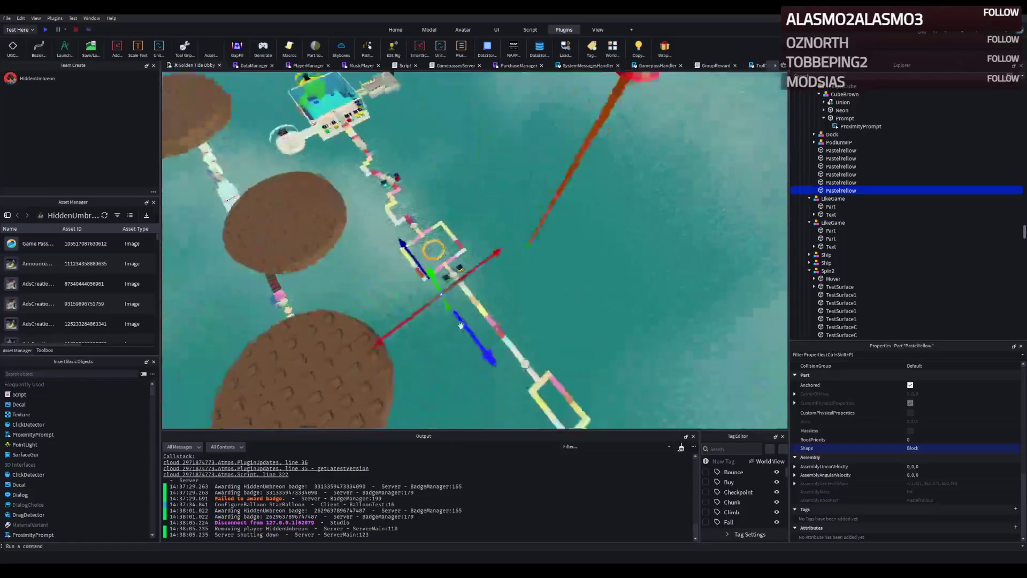
# - Select three brown stepping discs and duplicate them
pyautogui.scroll(5, 929, 379)
pyautogui.scroll(4, 929, 380)
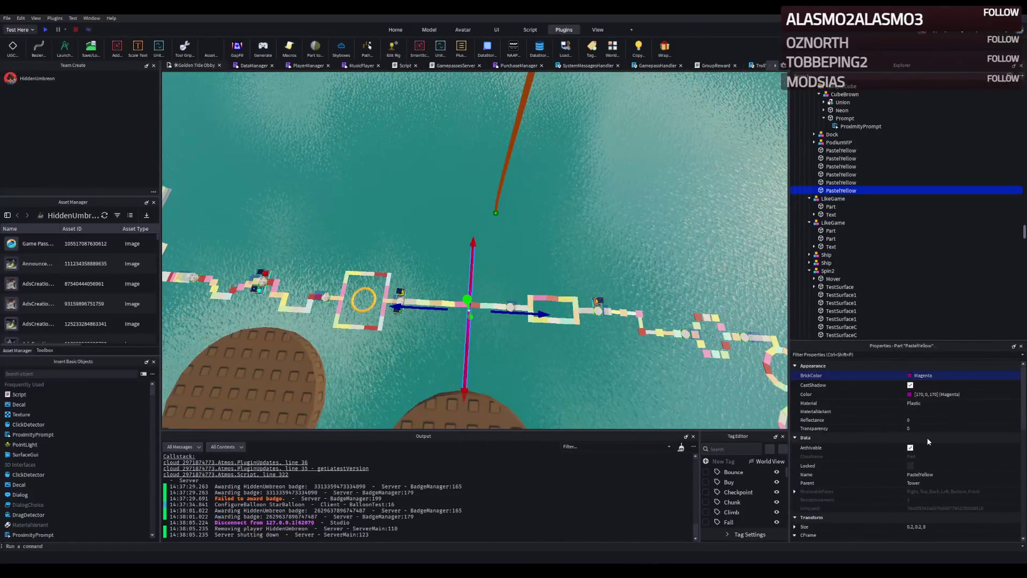
pyautogui.press('a')
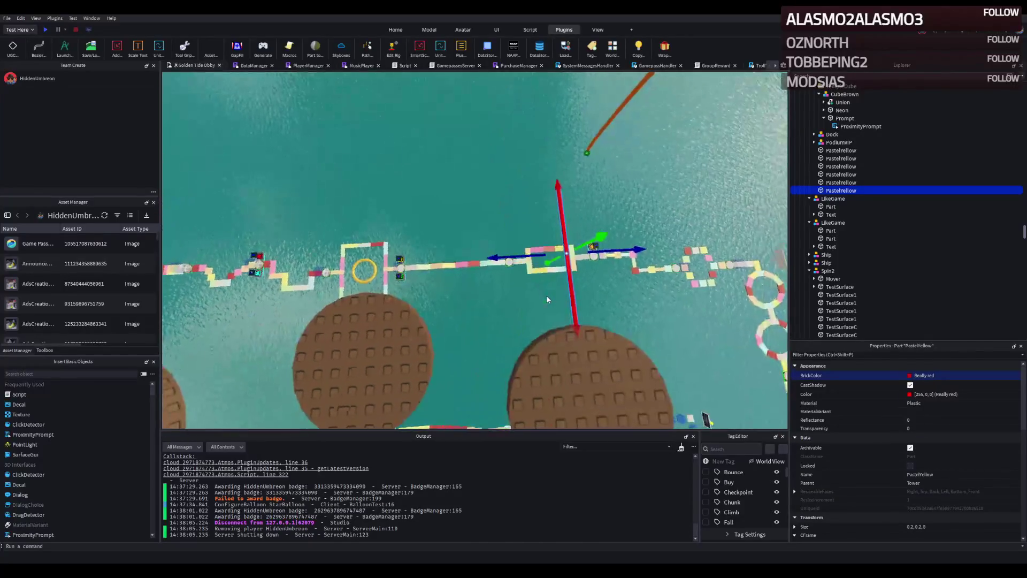
pyautogui.click(963, 524)
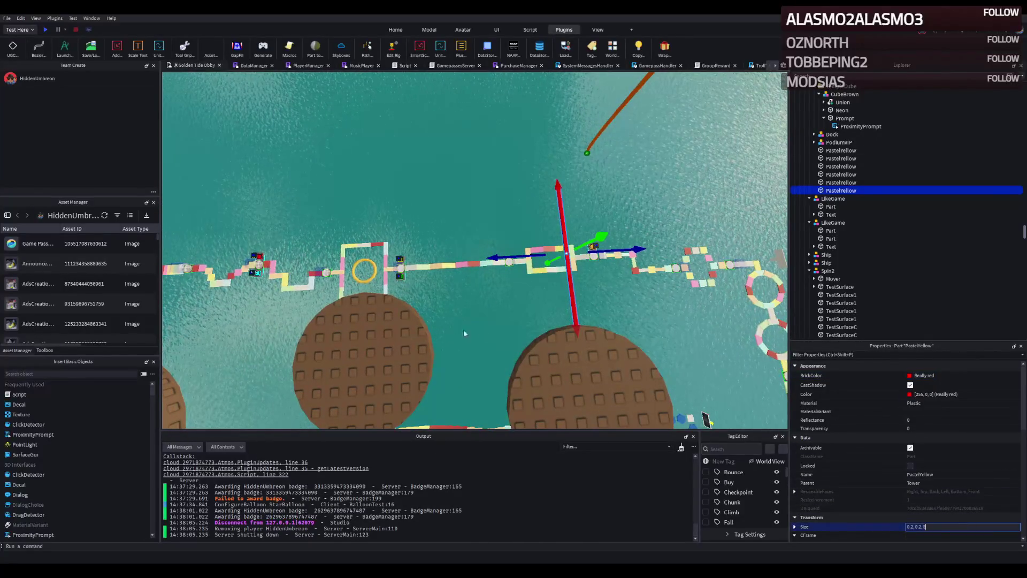
pyautogui.click(391, 338)
pyautogui.click(588, 369)
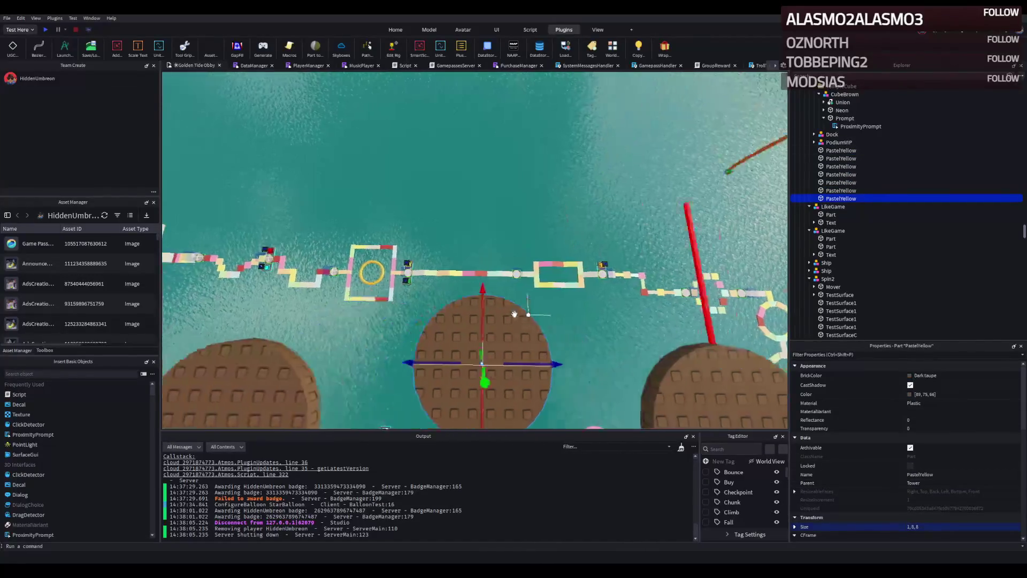
pyautogui.hotkey('ctrl', 'd')
pyautogui.hotkey('ctrl', 'd')
pyautogui.keyDown('ctrl'); pyautogui.click(624, 376); pyautogui.keyUp('ctrl')
pyautogui.scroll(-5, 962, 489)
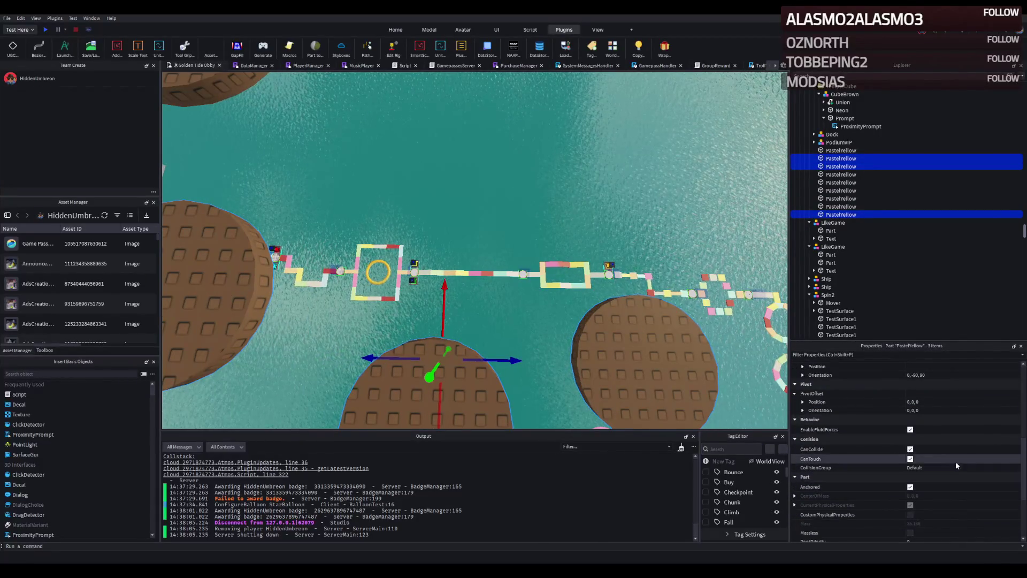
# - Resize the selected discs to 0.2, 0.2, 8 and shift them 7.1 studs along the path
pyautogui.scroll(-1, 944, 431)
pyautogui.scroll(5, 941, 425)
pyautogui.click(956, 400)
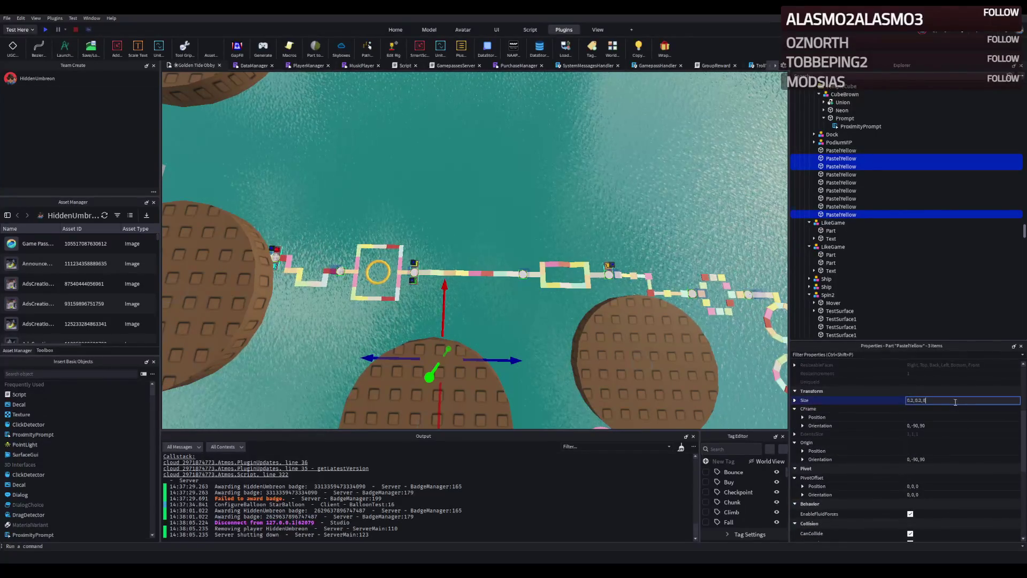
pyautogui.press('Return')
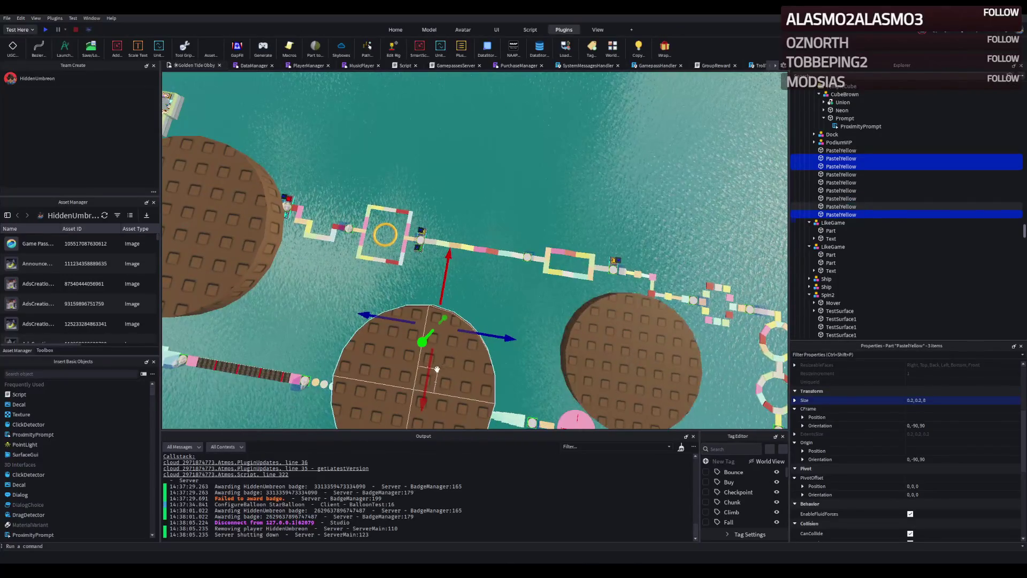
pyautogui.moveTo(426, 373); pyautogui.dragTo(466, 336)
pyautogui.moveTo(518, 271); pyautogui.dragTo(521, 270)
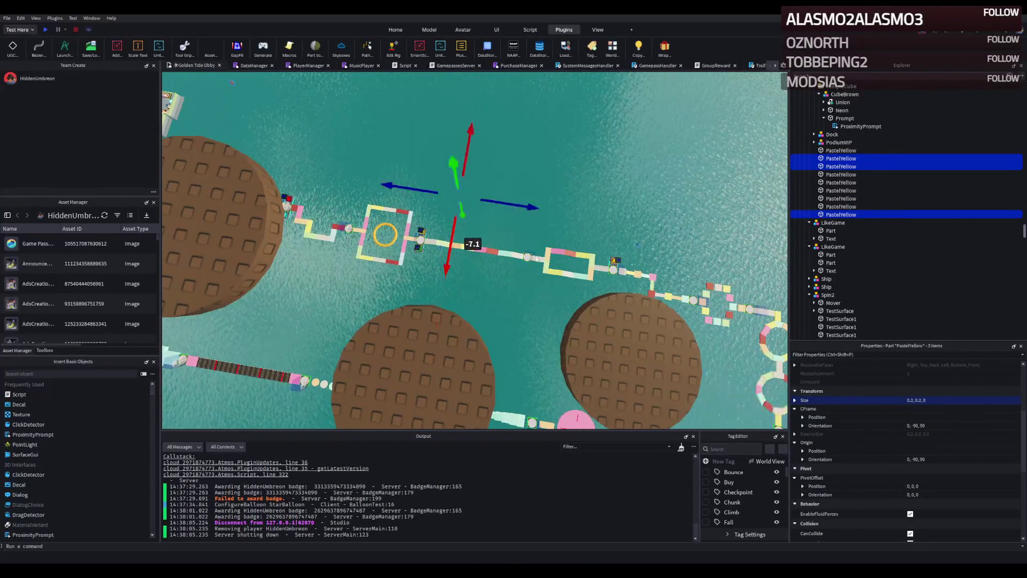
# - Delete the three resized discs and the round pad in the middle of the path
pyautogui.press('w')
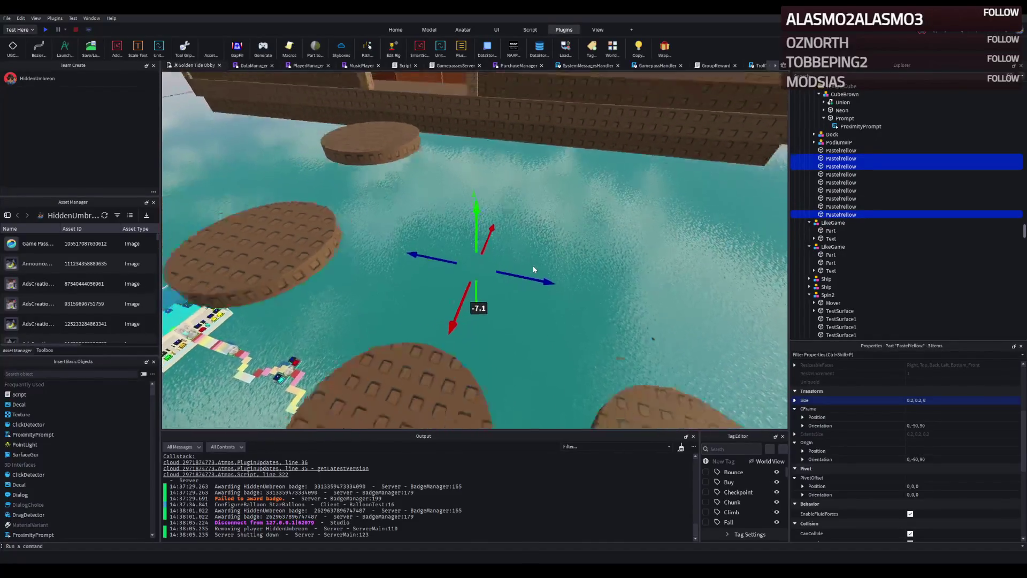
pyautogui.press('e')
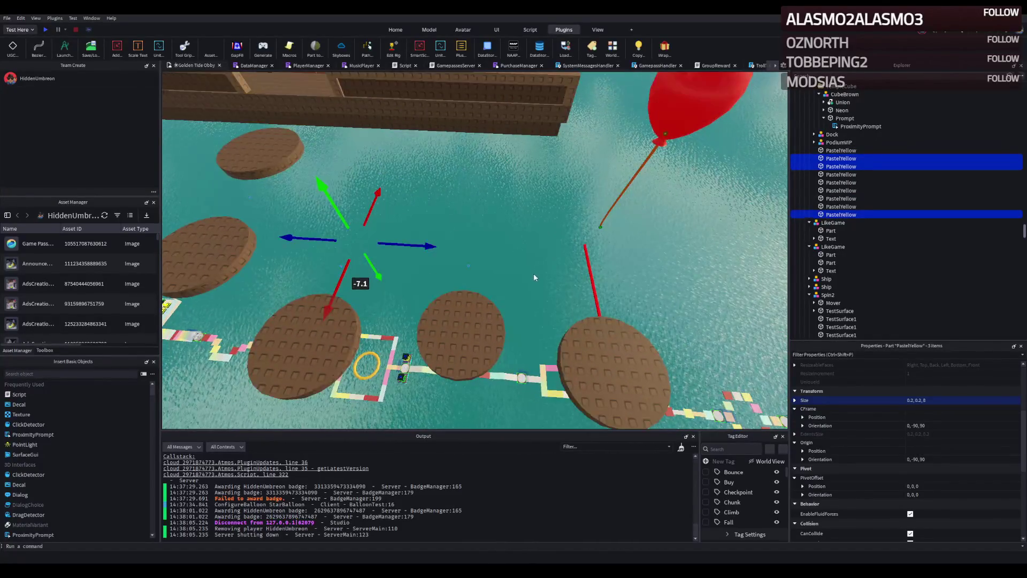
pyautogui.press('Delete')
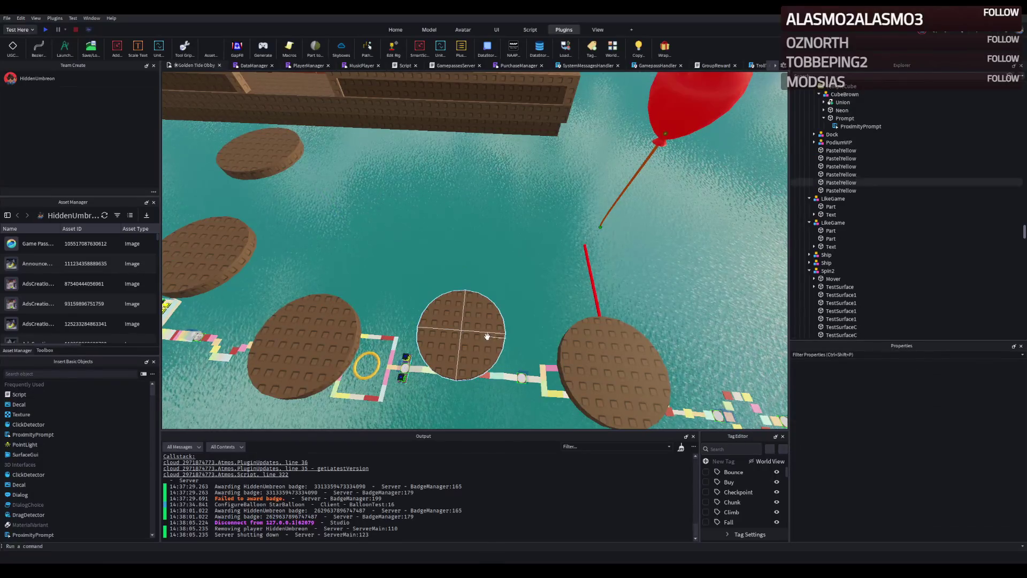
pyautogui.click(487, 336)
pyautogui.moveTo(500, 325); pyautogui.dragTo(487, 326)
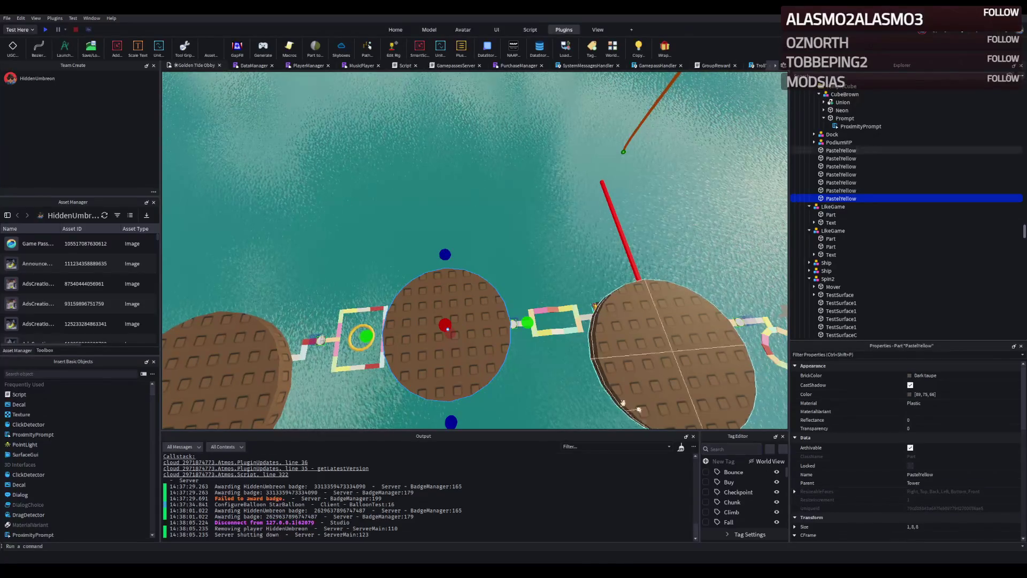
pyautogui.press('Delete')
# - Duplicate three round pads, set the copies' Shape to Block, and narrow one into a strip
pyautogui.click(458, 318)
pyautogui.keyDown('ctrl'); pyautogui.click(246, 300); pyautogui.keyUp('ctrl')
pyautogui.keyDown('ctrl'); pyautogui.click(182, 139); pyautogui.keyUp('ctrl')
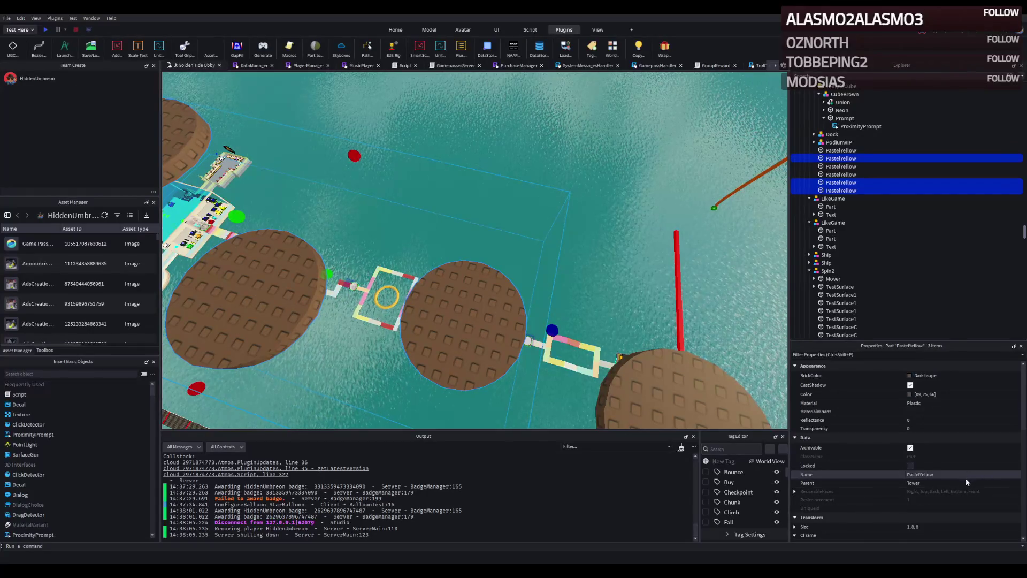
pyautogui.hotkey('ctrl', 'd')
pyautogui.scroll(-10, 961, 486)
pyautogui.click(951, 448)
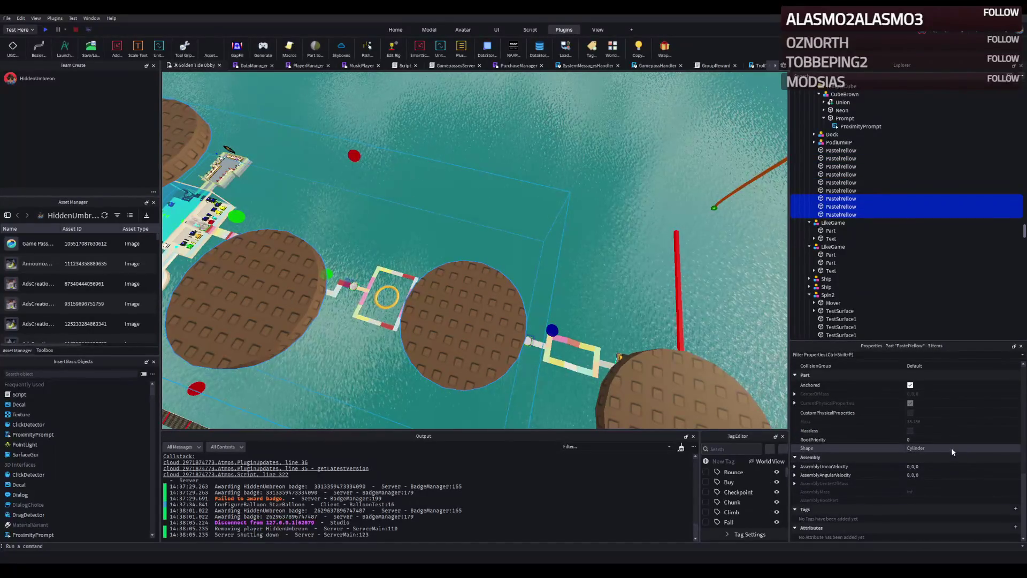
pyautogui.click(951, 448)
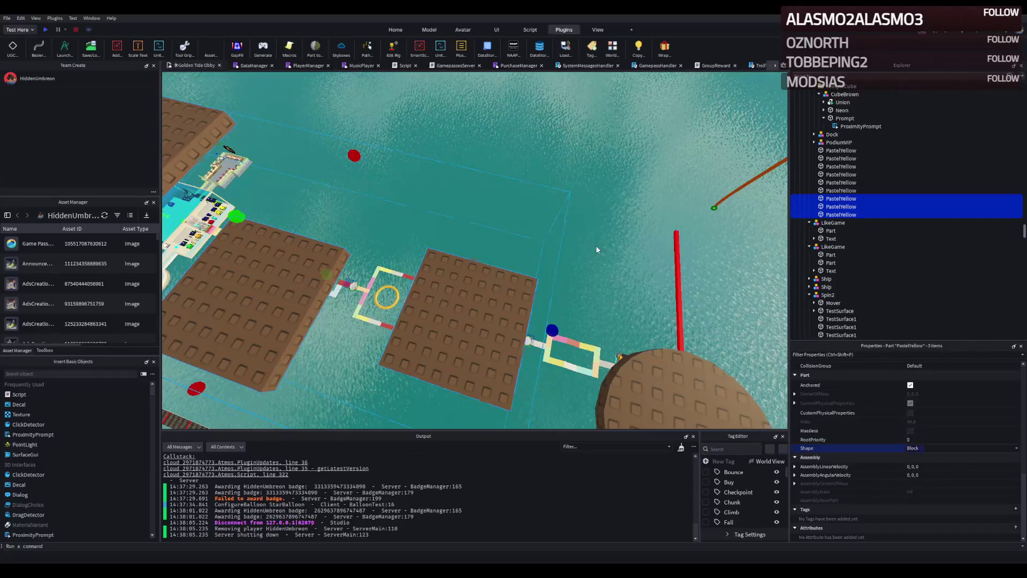
pyautogui.click(527, 283)
pyautogui.moveTo(542, 344); pyautogui.dragTo(498, 338)
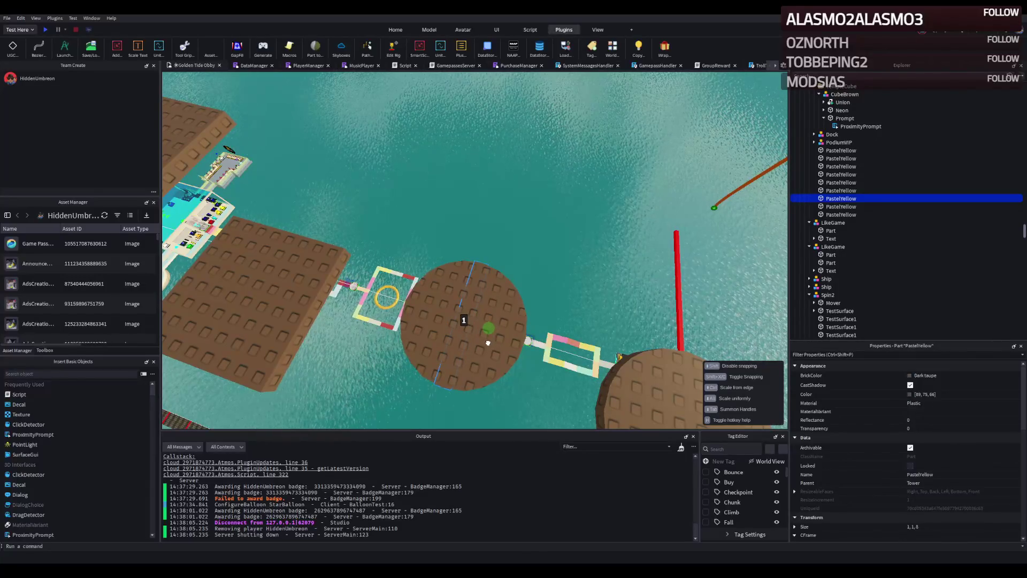
# - Thin the square strip from width 1 to 0.8 and on down to a slim plank
pyautogui.click(677, 314)
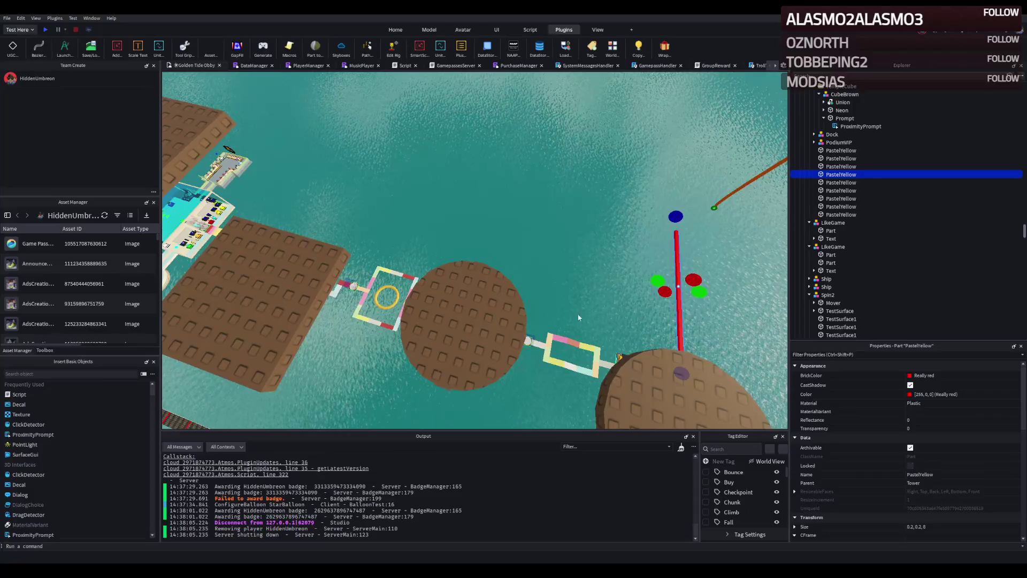
pyautogui.scroll(-5, 583, 313)
pyautogui.click(568, 312)
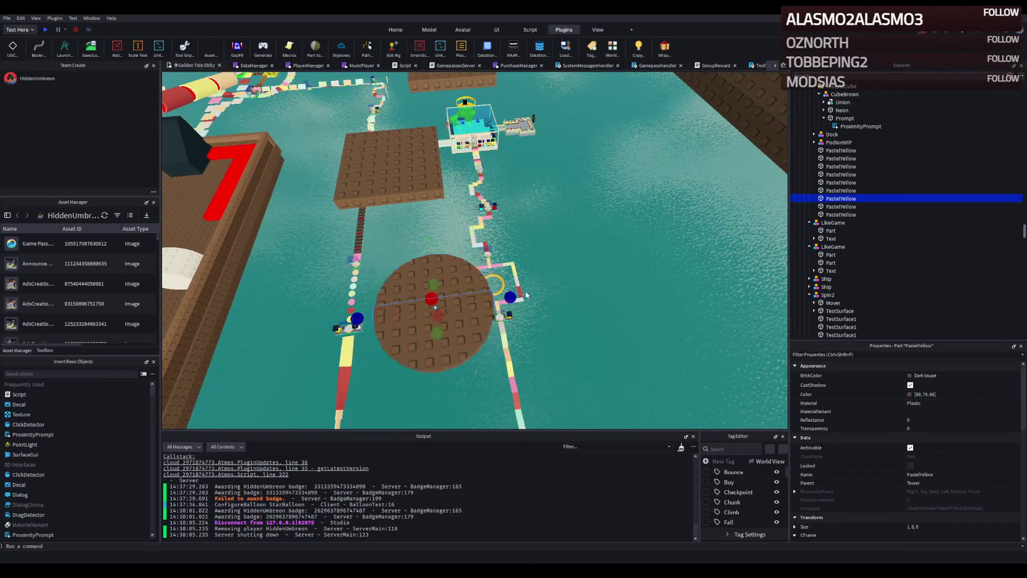
pyautogui.moveTo(511, 296)
pyautogui.mouseDown()
pyautogui.moveTo(546, 284)
pyautogui.moveTo(551, 293)
pyautogui.mouseUp()
pyautogui.press('w')
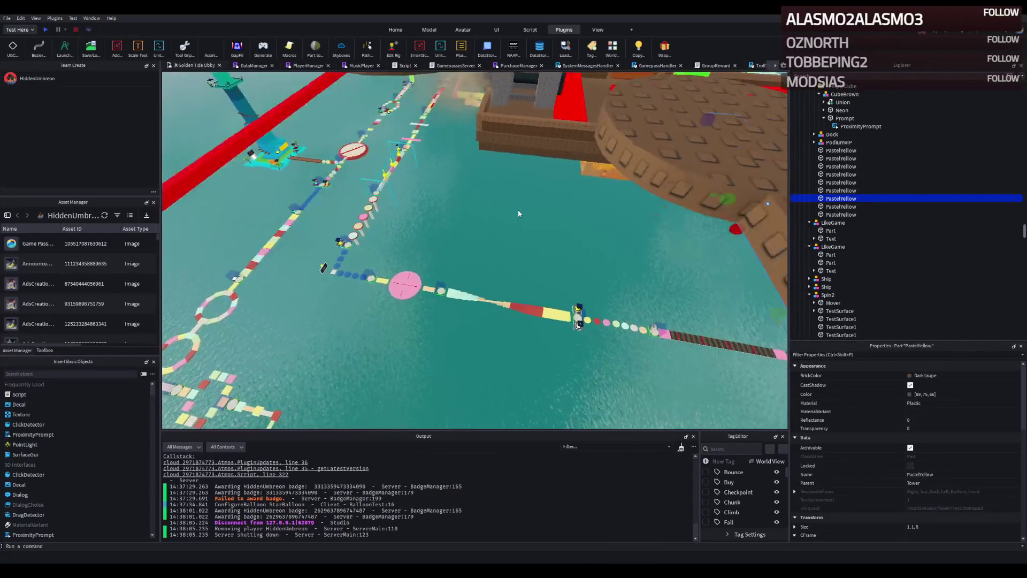
pyautogui.scroll(-3, 518, 213)
pyautogui.moveTo(526, 231); pyautogui.dragTo(517, 229)
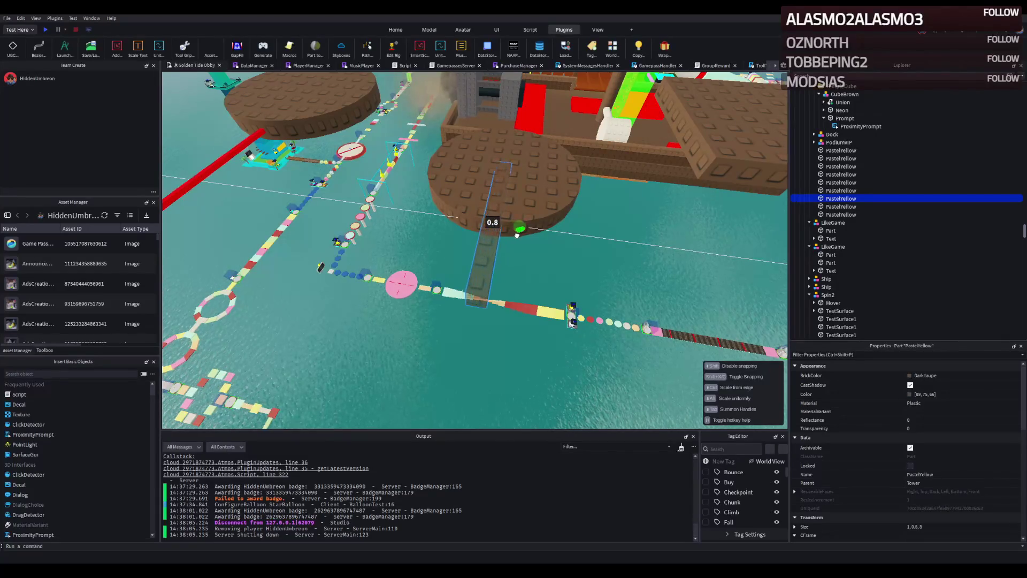
pyautogui.moveTo(517, 239); pyautogui.dragTo(517, 240)
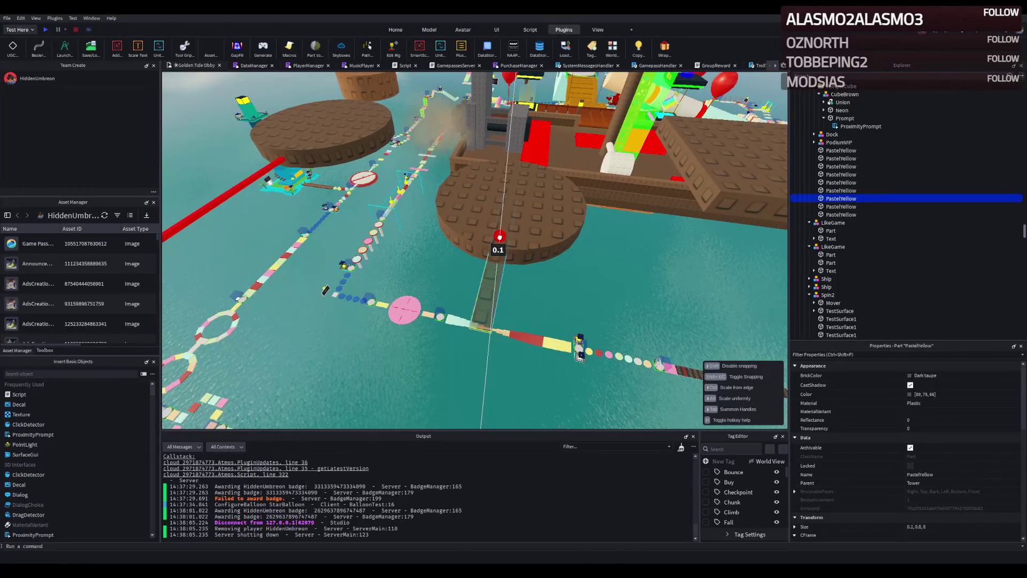
pyautogui.scroll(-5, 481, 214)
pyautogui.moveTo(499, 236); pyautogui.dragTo(484, 206)
pyautogui.scroll(5, 483, 208)
pyautogui.scroll(3, 483, 209)
pyautogui.hotkey('ctrl', '2')
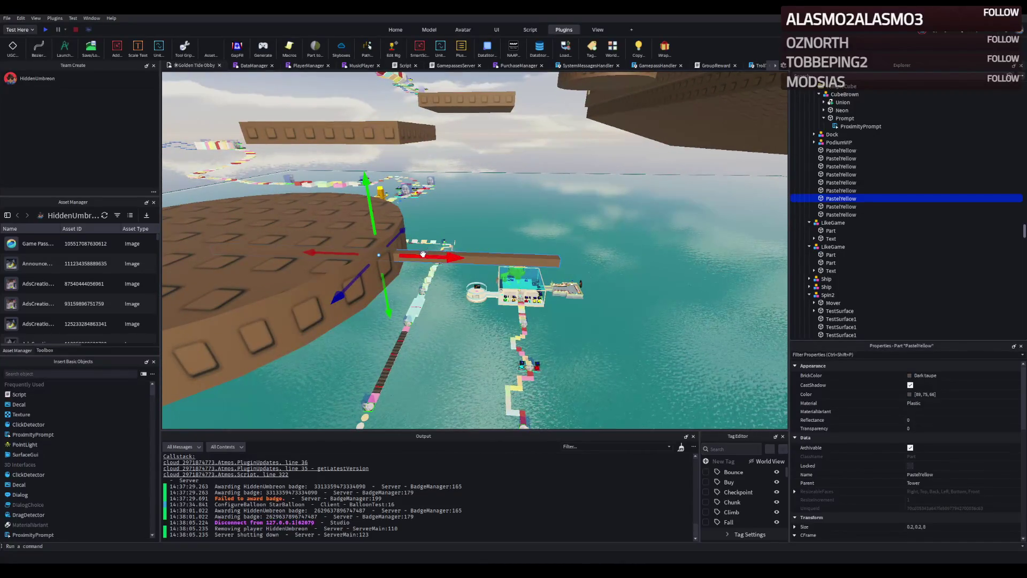
# - Slide the thin plank out to the right and make it Really red
pyautogui.moveTo(422, 254); pyautogui.dragTo(621, 262)
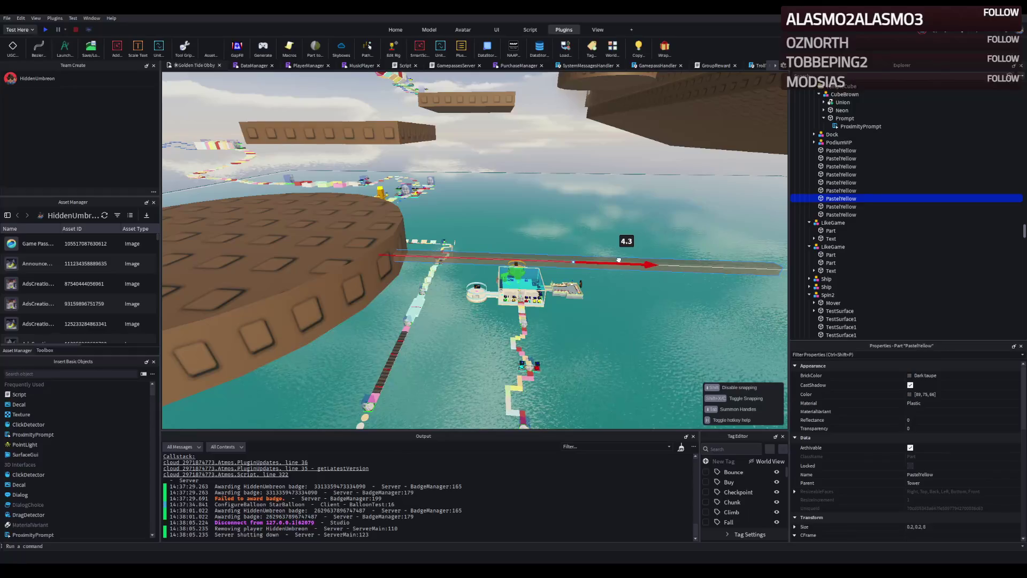
pyautogui.moveTo(622, 261); pyautogui.dragTo(622, 260)
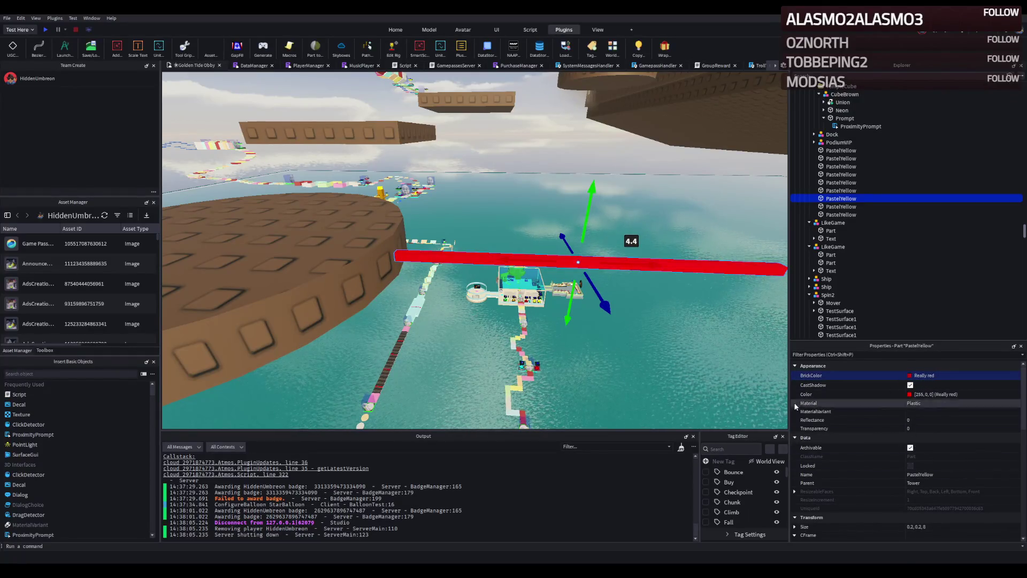
pyautogui.scroll(5, 640, 332)
pyautogui.scroll(-5, 640, 332)
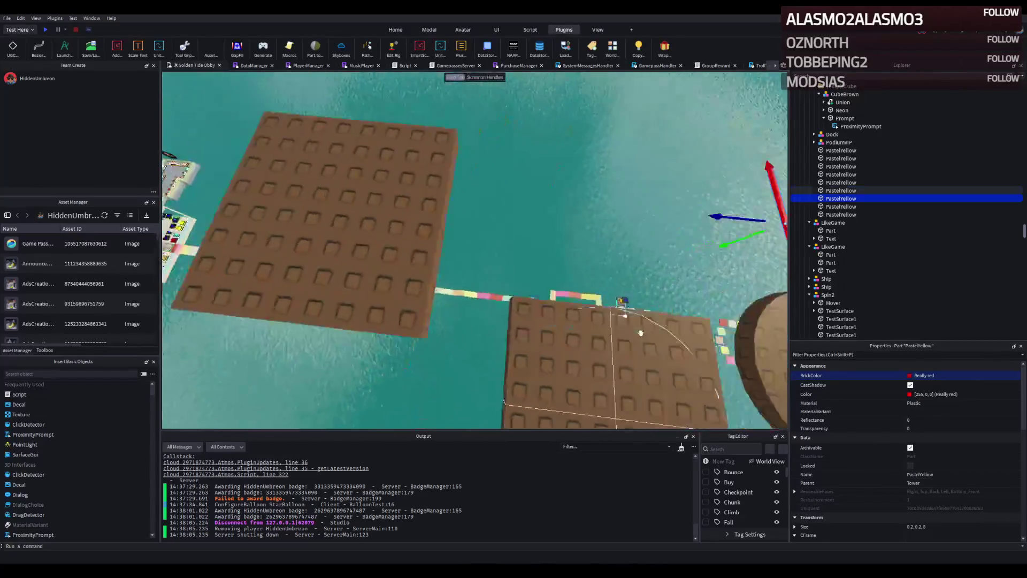
# - Resize the second square pad to 0.2, 0.2, 8 and position it across the path
pyautogui.click(567, 306)
pyautogui.click(945, 527)
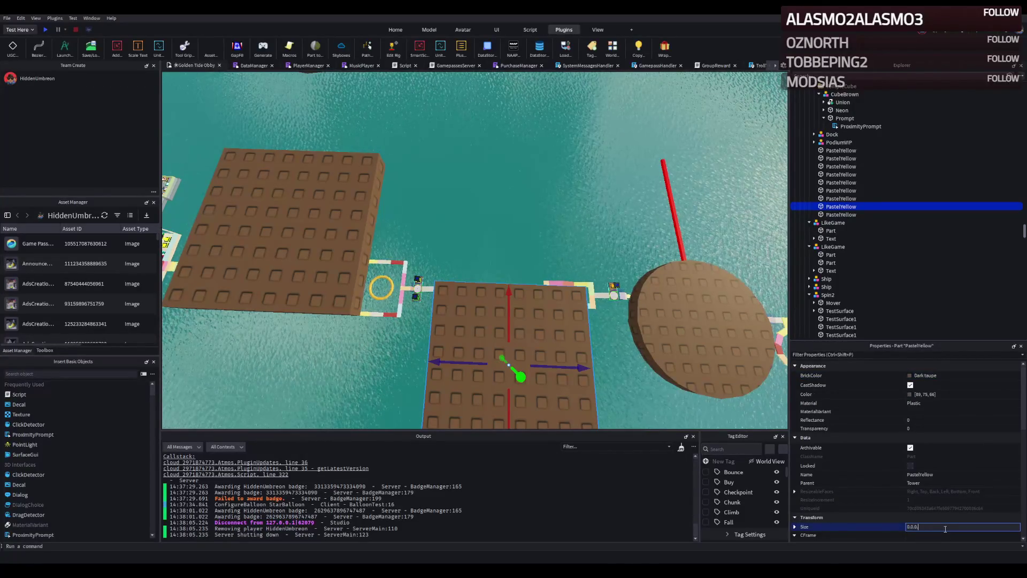
pyautogui.press('Return')
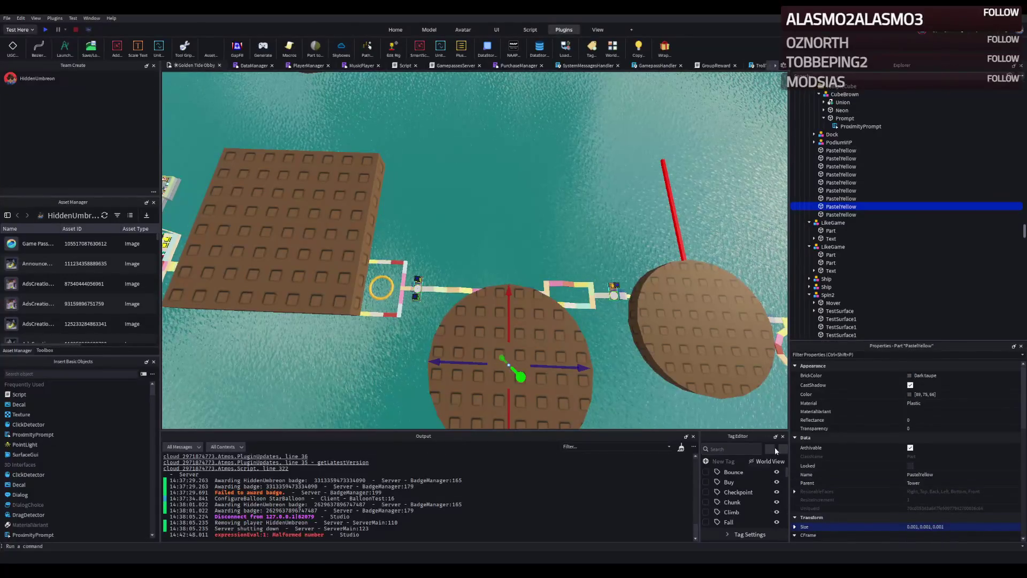
pyautogui.hotkey('ctrl', 'z')
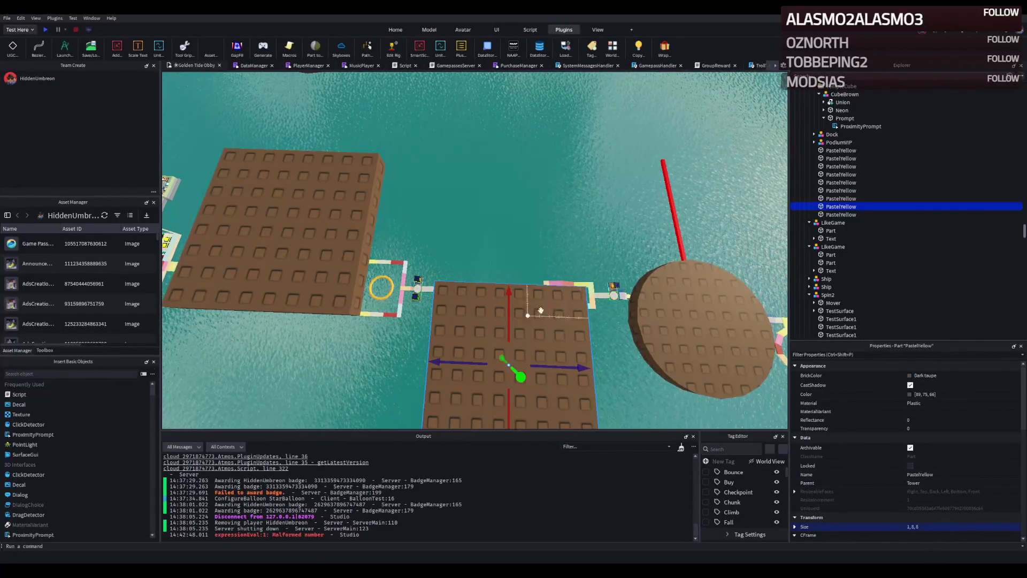
pyautogui.click(676, 244)
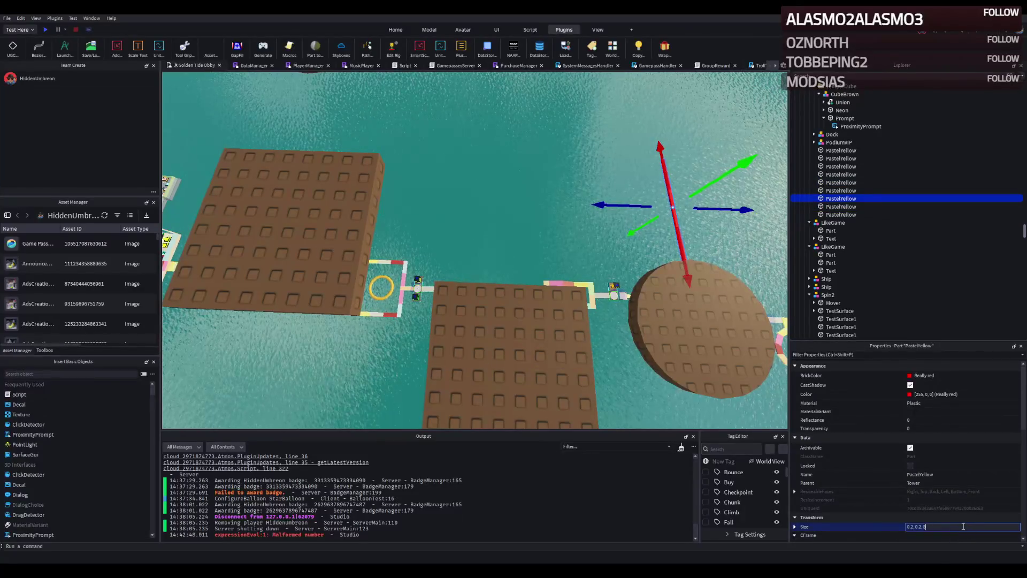
pyautogui.click(572, 303)
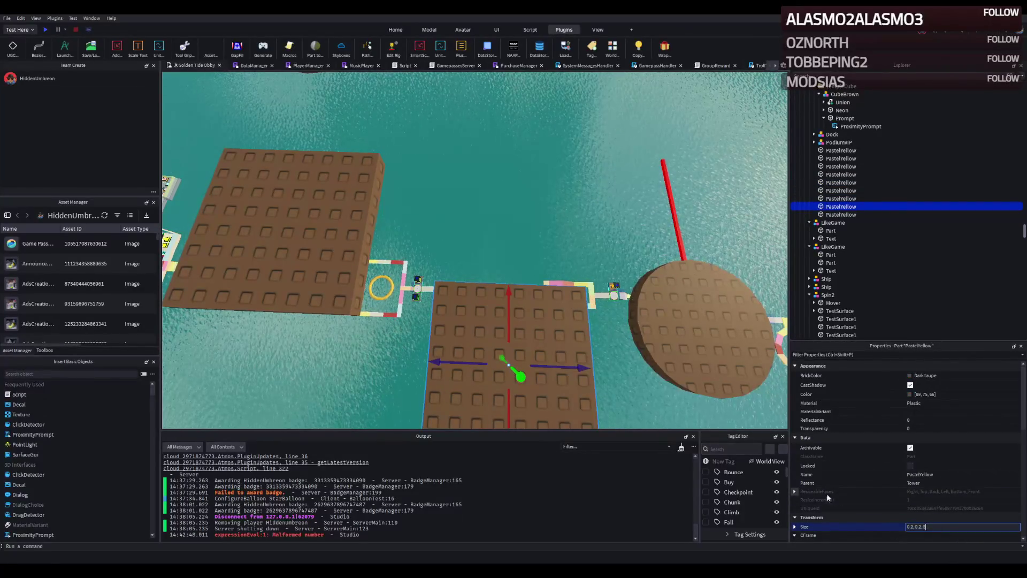
pyautogui.press('Return')
pyautogui.moveTo(511, 377); pyautogui.dragTo(515, 384)
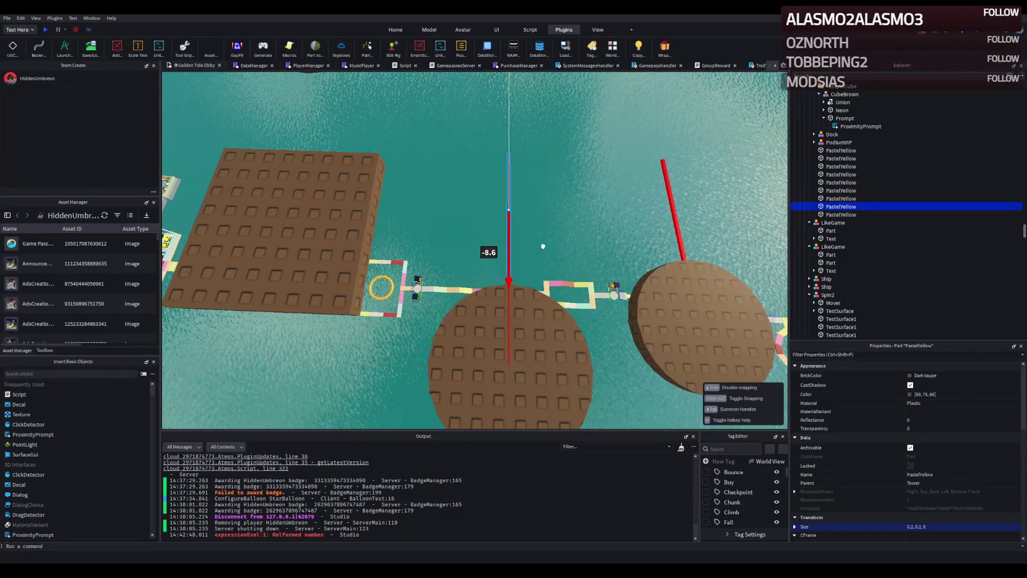
pyautogui.moveTo(542, 247)
pyautogui.mouseDown()
pyautogui.moveTo(427, 225)
pyautogui.moveTo(456, 221)
pyautogui.mouseUp()
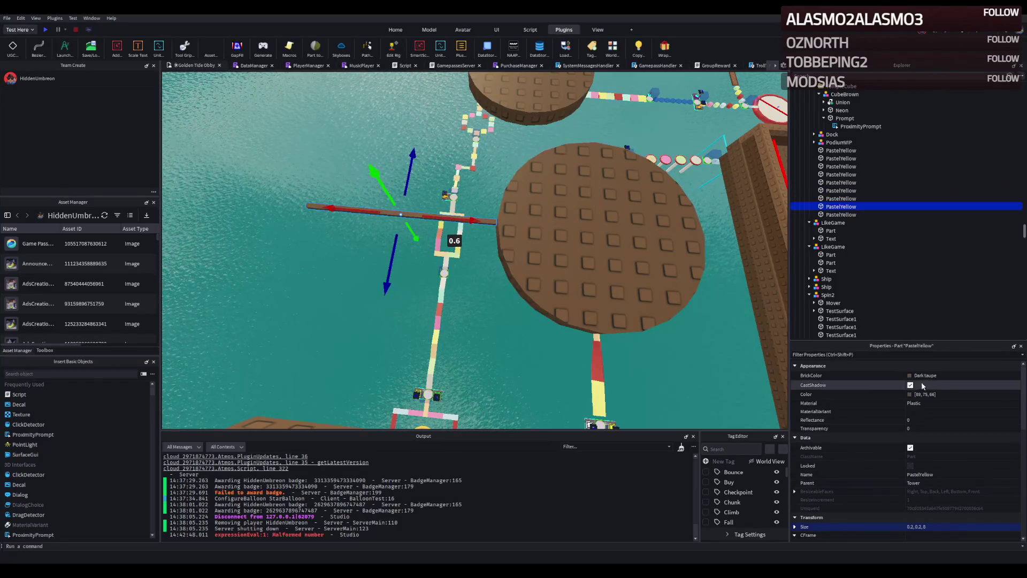
# - Make the new rail Really red, then slide a red balloon sideways over the water
pyautogui.click(855, 375)
pyautogui.moveTo(572, 307); pyautogui.dragTo(446, 312)
pyautogui.click(593, 220)
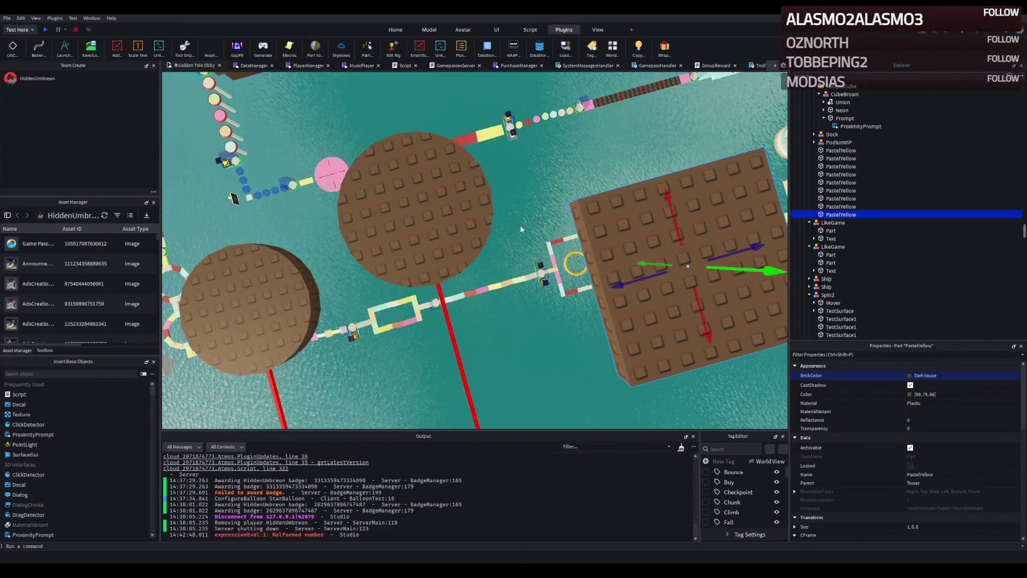
pyautogui.click(523, 242)
pyautogui.moveTo(523, 242); pyautogui.dragTo(476, 218)
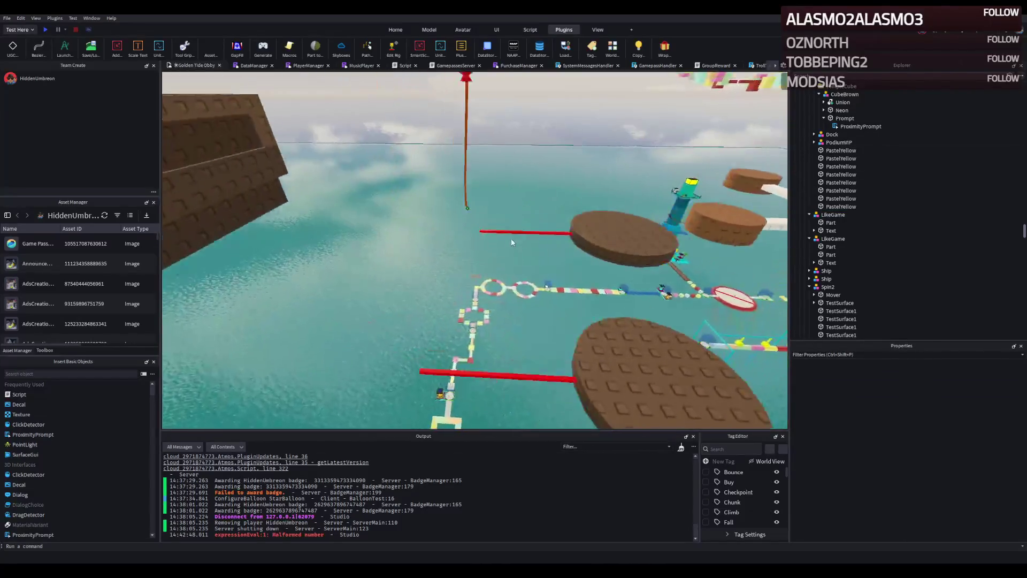
pyautogui.click(470, 88)
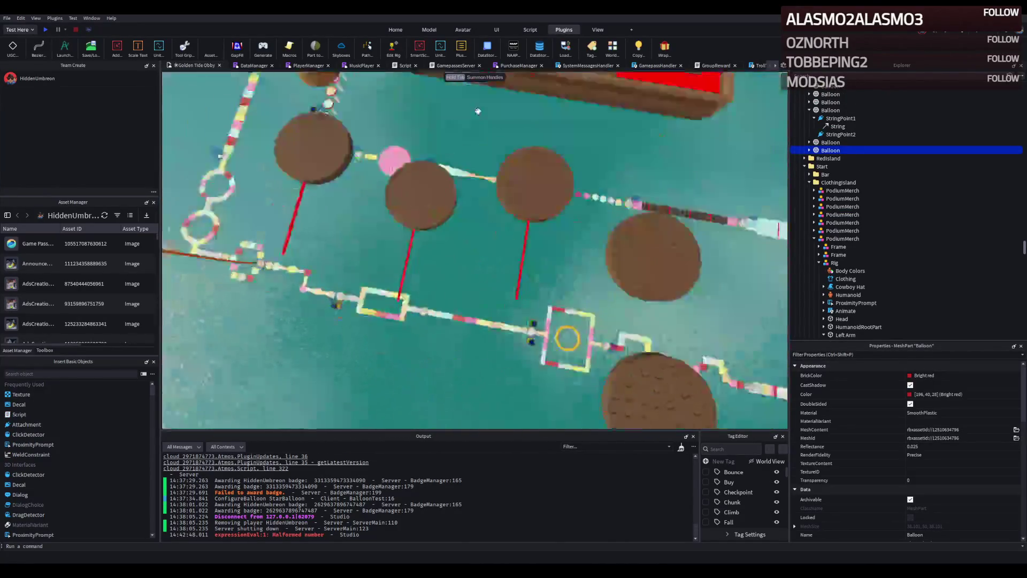
pyautogui.moveTo(383, 345)
pyautogui.mouseDown()
pyautogui.moveTo(560, 351)
pyautogui.moveTo(437, 223)
pyautogui.moveTo(515, 233)
pyautogui.mouseUp()
# - Raise the balloon, make it Lime green, and lower its StringPoint2 anchor
pyautogui.moveTo(462, 291); pyautogui.dragTo(509, 236)
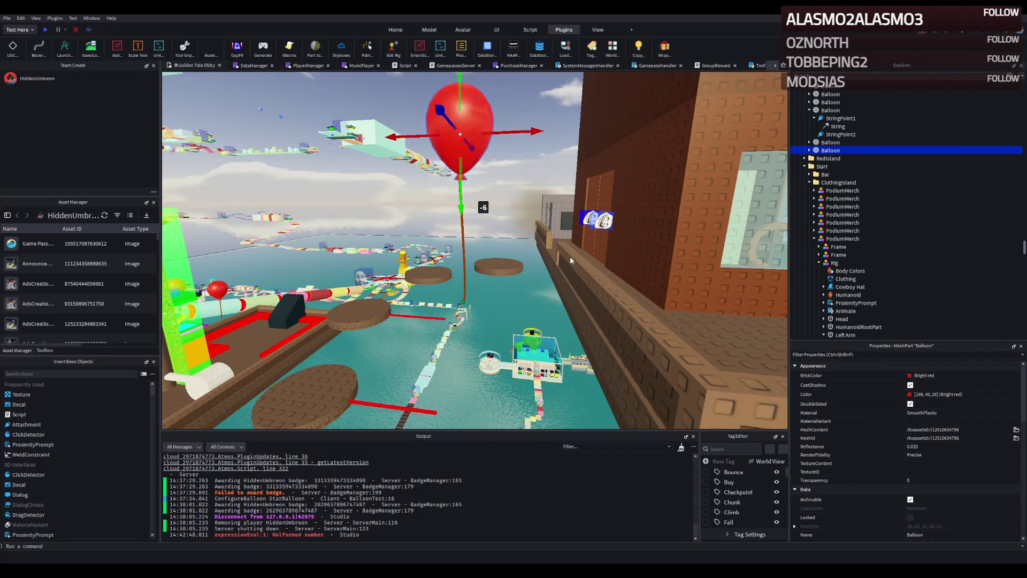
pyautogui.click(924, 375)
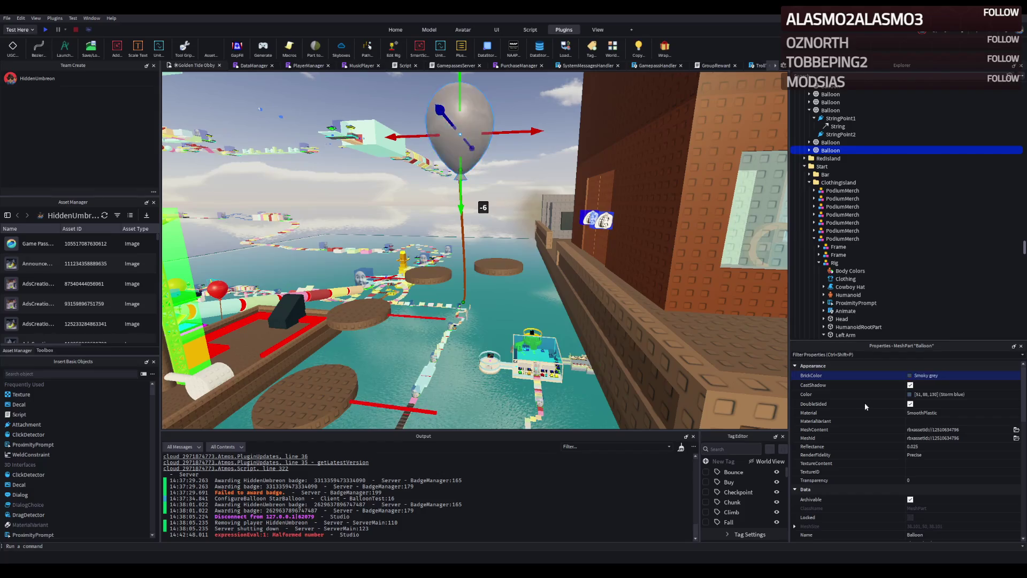
pyautogui.click(807, 150)
pyautogui.click(840, 166)
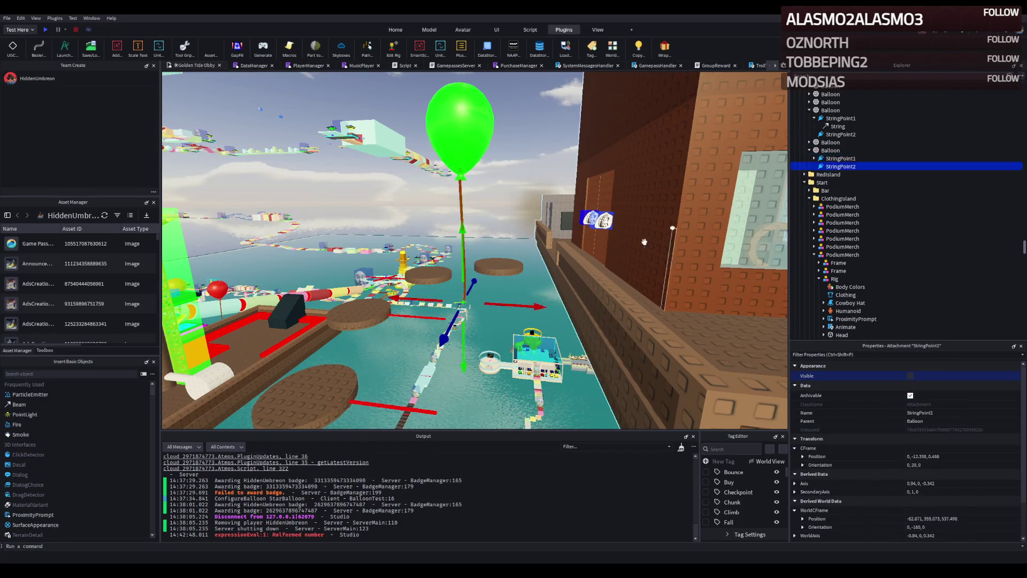
pyautogui.press('f')
pyautogui.moveTo(500, 210); pyautogui.dragTo(500, 220)
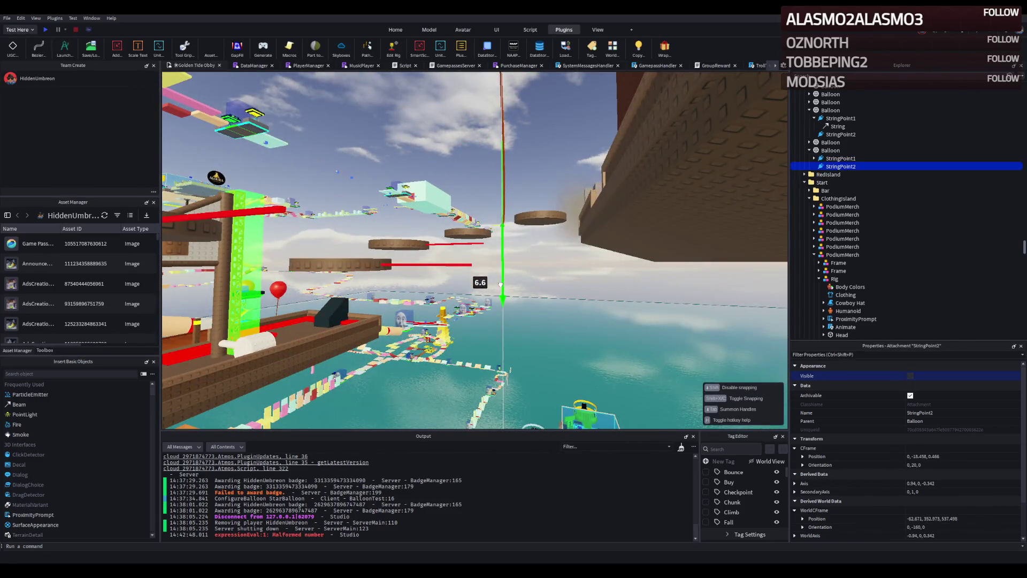
# - Lengthen a red rail to 0.2 × 0.2 × 17.2 so it crosses the other rail
pyautogui.rightClick(489, 297)
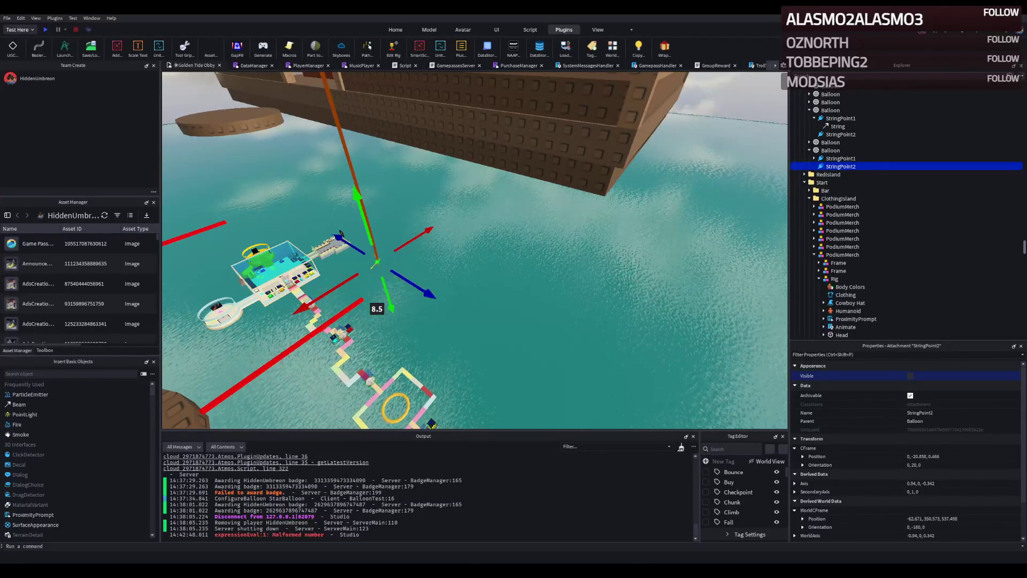
pyautogui.rightClick(442, 296)
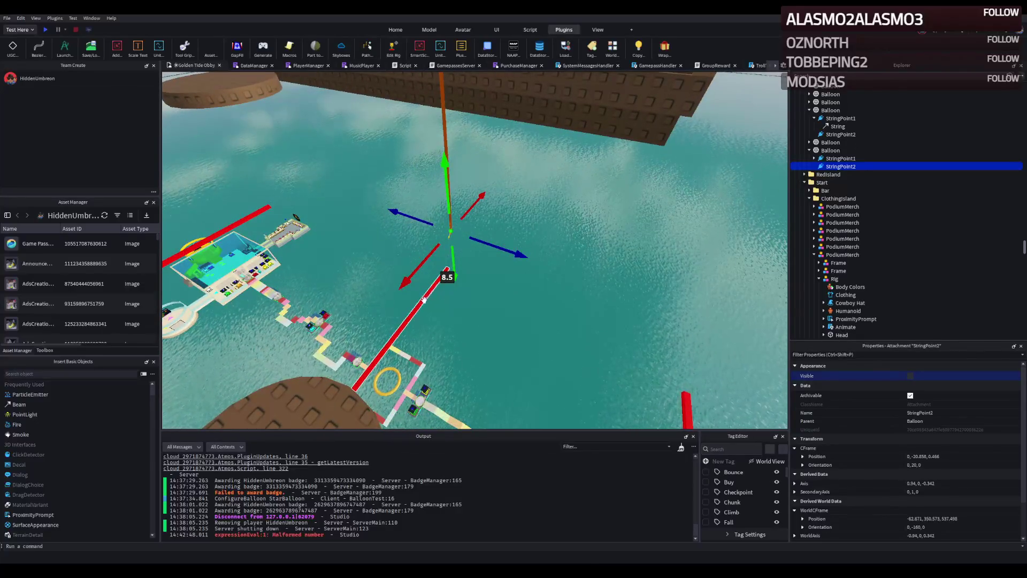
pyautogui.click(425, 299)
pyautogui.moveTo(374, 277)
pyautogui.mouseDown()
pyautogui.moveTo(401, 268)
pyautogui.moveTo(446, 295)
pyautogui.moveTo(404, 276)
pyautogui.moveTo(434, 269)
pyautogui.mouseUp()
pyautogui.scroll(5, 444, 296)
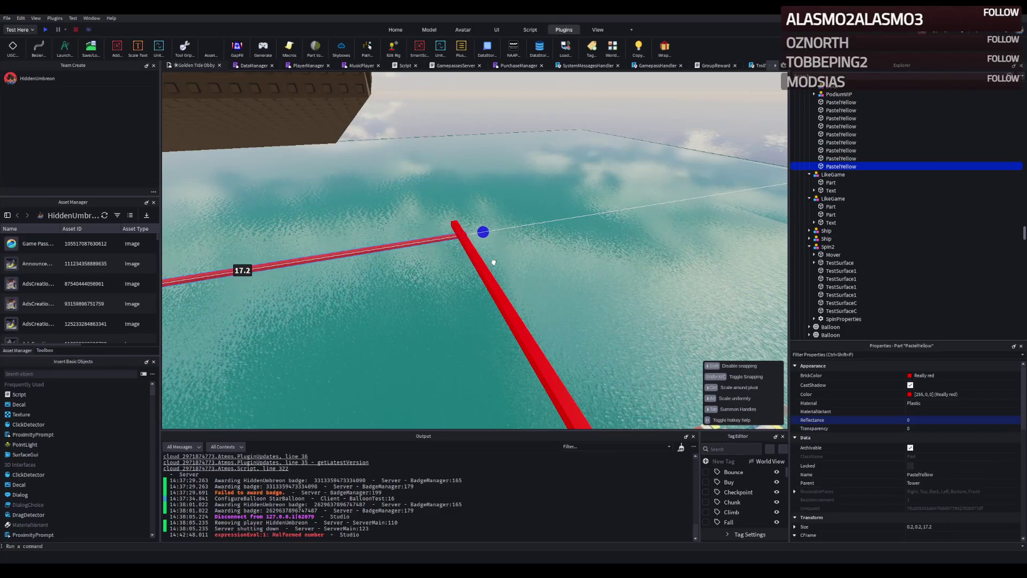
pyautogui.scroll(-5, 493, 262)
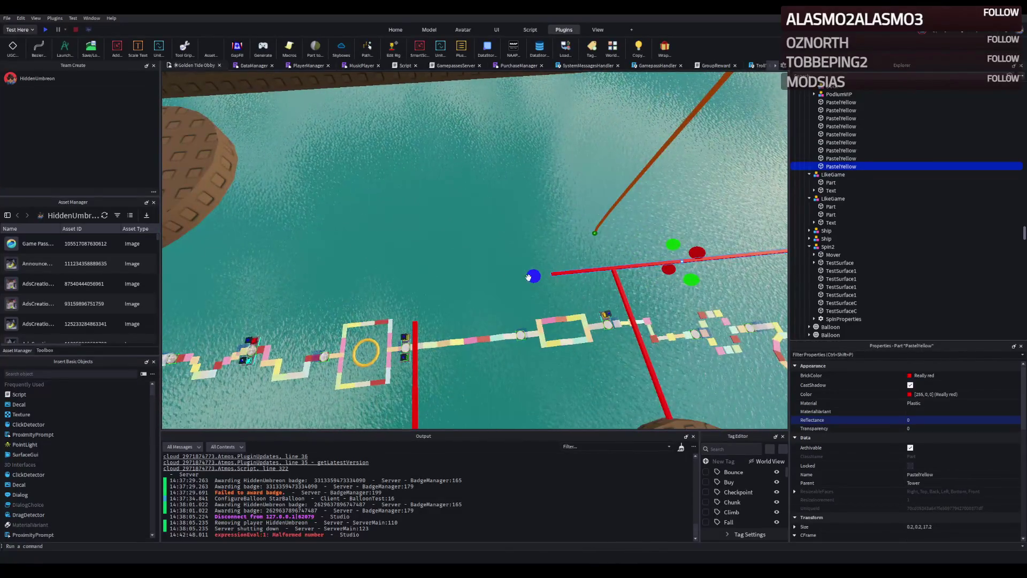
# - Fly in toward the red rails and lengthen the selected rail slightly
pyautogui.scroll(-5, 528, 276)
pyautogui.scroll(-5, 530, 281)
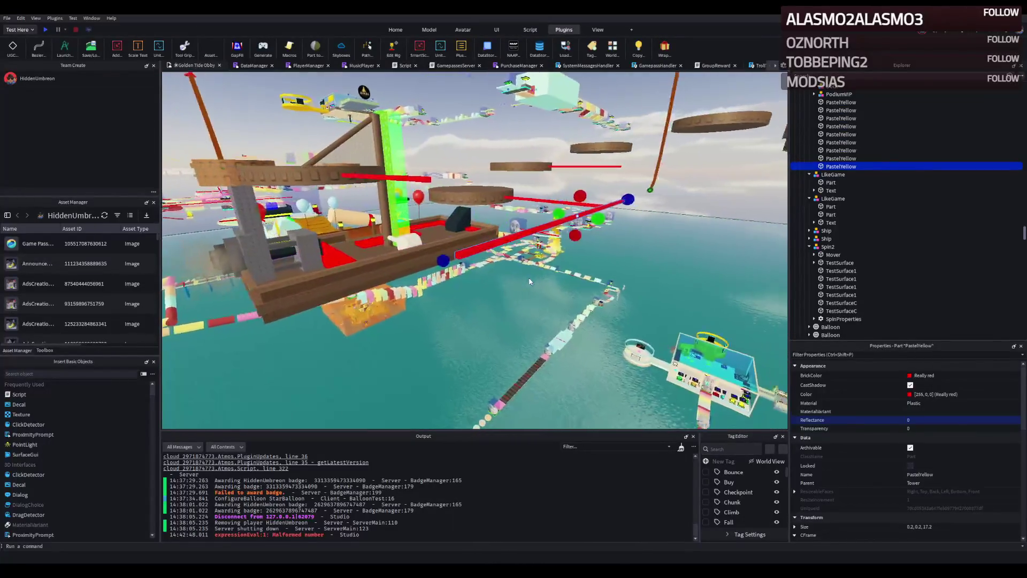
pyautogui.scroll(-2, 528, 281)
pyautogui.press('w')
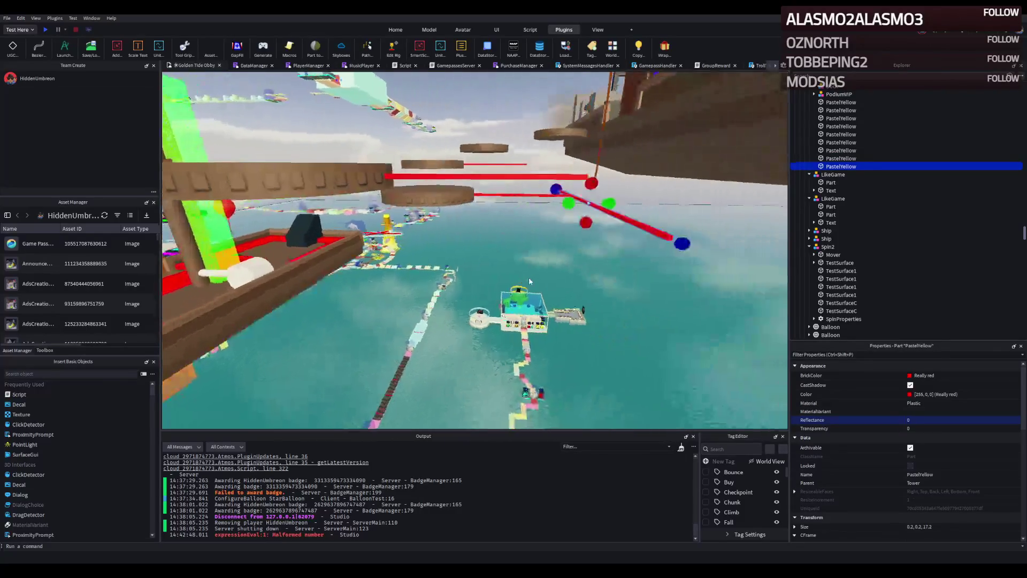
pyautogui.press('e')
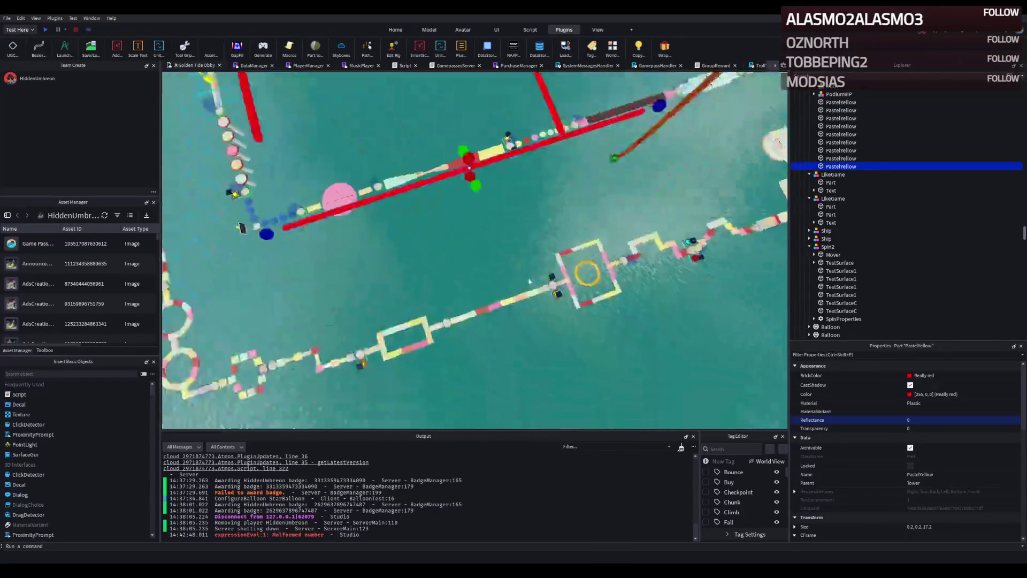
pyautogui.press('w')
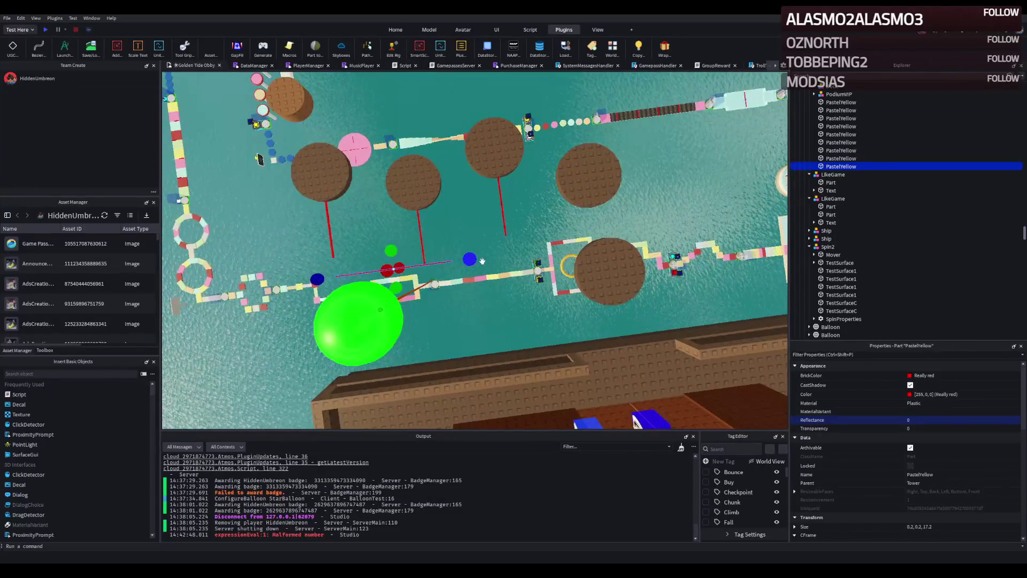
pyautogui.moveTo(533, 238); pyautogui.dragTo(535, 240)
pyautogui.press('a')
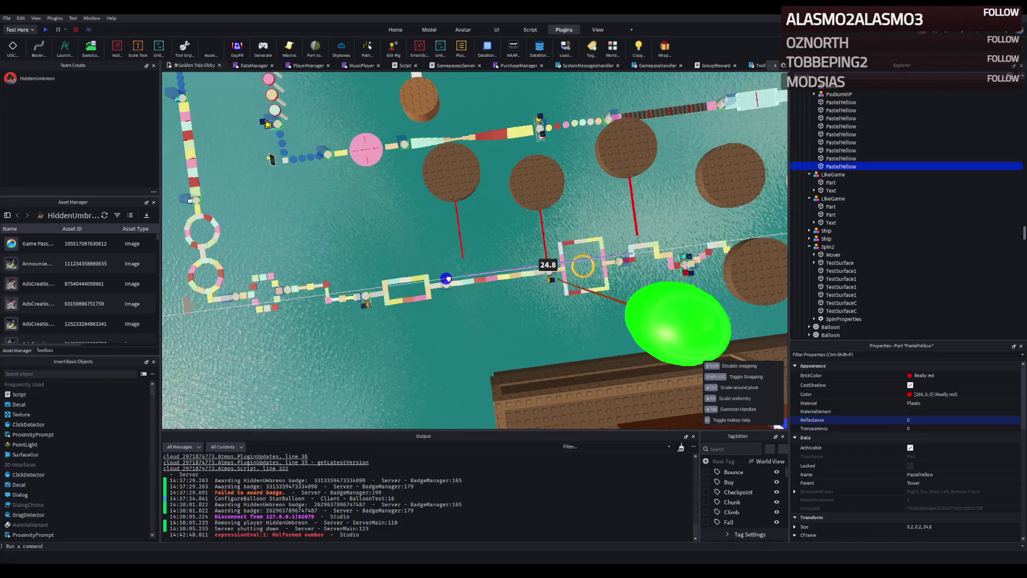
pyautogui.moveTo(448, 278)
pyautogui.mouseDown()
pyautogui.moveTo(426, 253)
pyautogui.moveTo(484, 246)
pyautogui.moveTo(473, 254)
pyautogui.mouseUp()
# - Duplicate the red rail and resize the copy to fit beside the obby path
pyautogui.hotkey('ctrl', 'd')
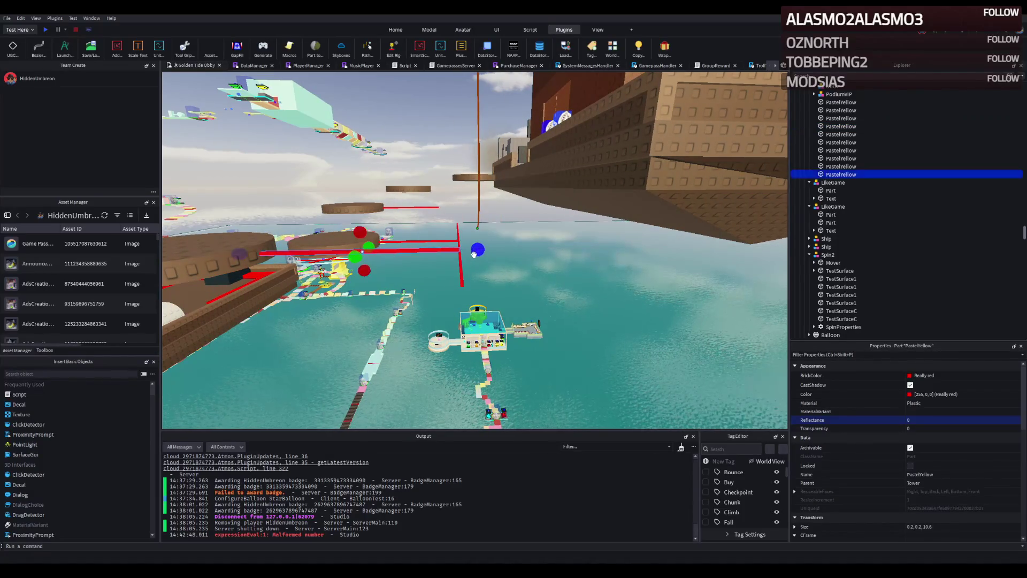
pyautogui.moveTo(409, 248); pyautogui.dragTo(487, 259)
pyautogui.press('w')
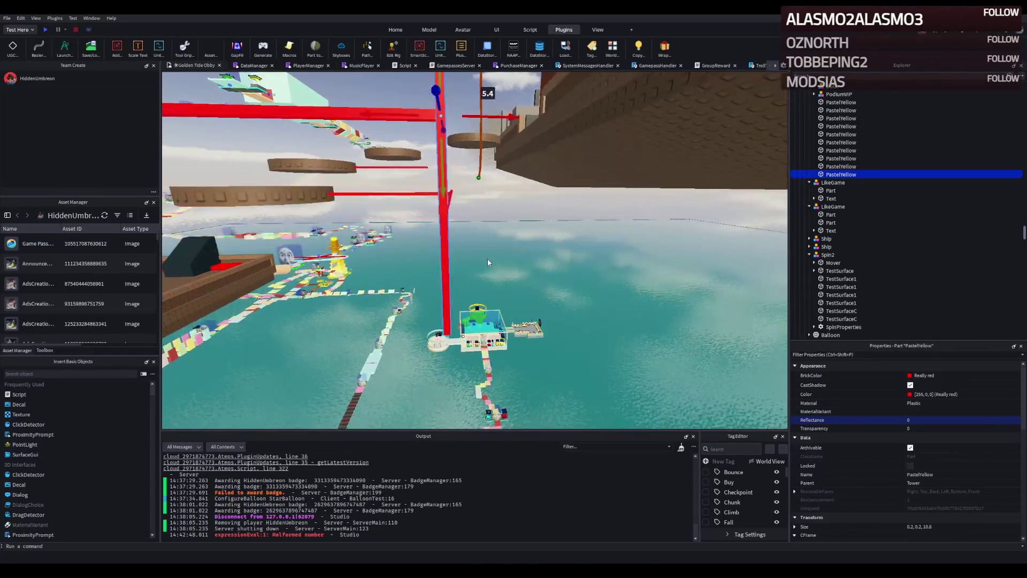
pyautogui.moveTo(436, 329); pyautogui.dragTo(426, 291)
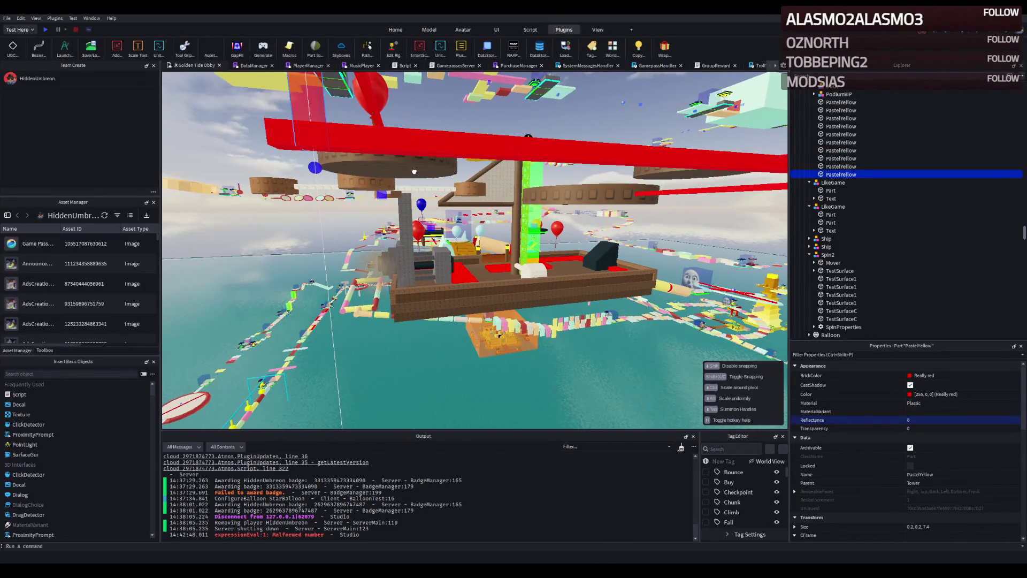
pyautogui.press('w')
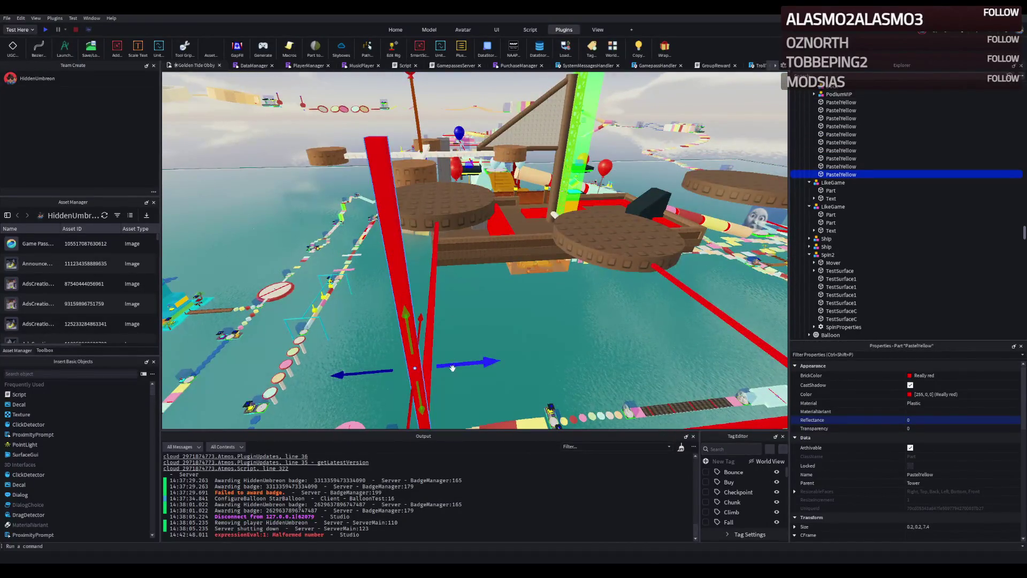
# - Duplicate the rail again and slide the copy 23.7 studs along the path
pyautogui.hotkey('ctrl', 'd')
pyautogui.moveTo(465, 361)
pyautogui.mouseDown()
pyautogui.moveTo(474, 315)
pyautogui.moveTo(505, 278)
pyautogui.moveTo(535, 278)
pyautogui.moveTo(541, 357)
pyautogui.mouseUp()
pyautogui.click(534, 355)
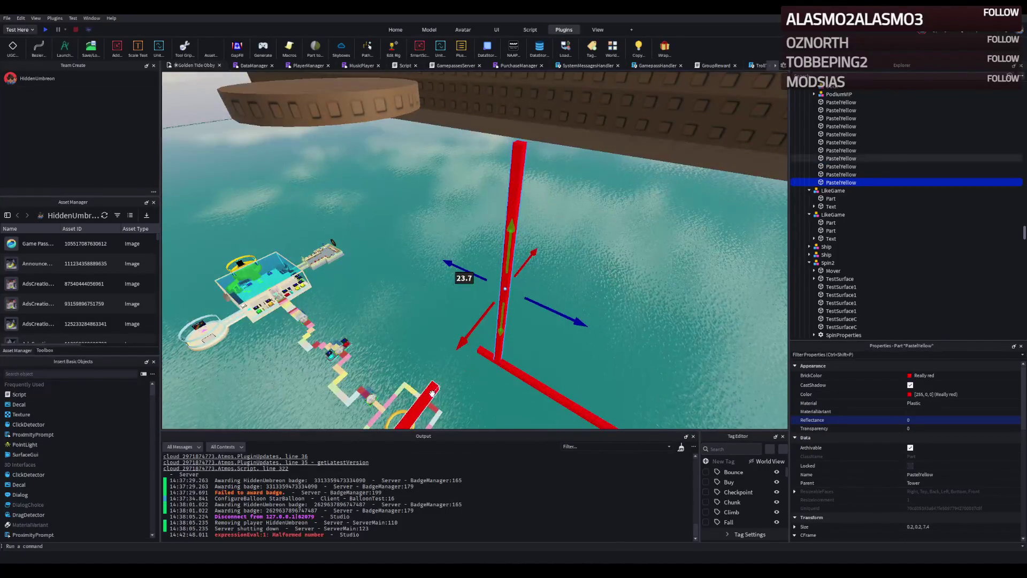
pyautogui.press('s')
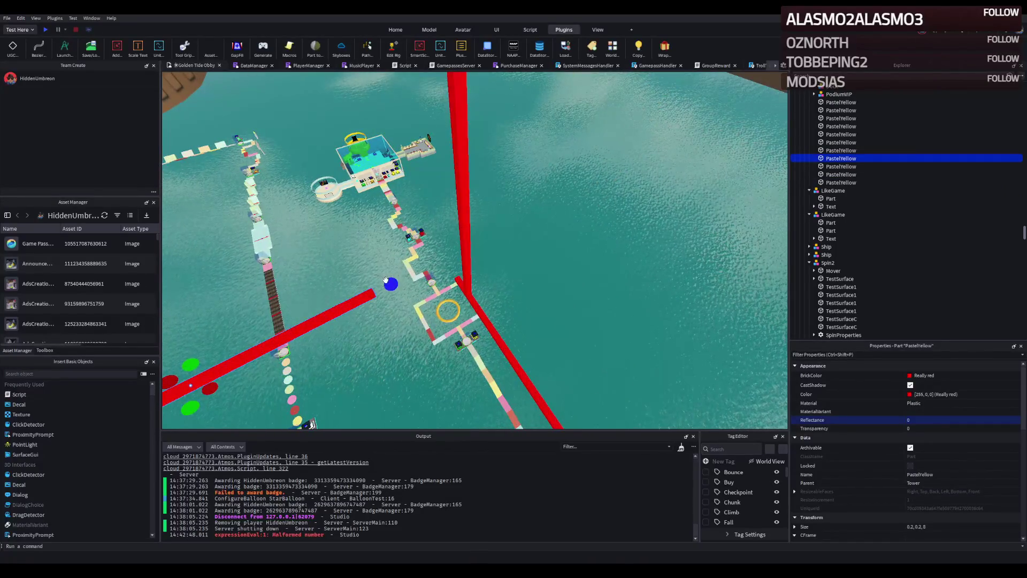
pyautogui.click(430, 30)
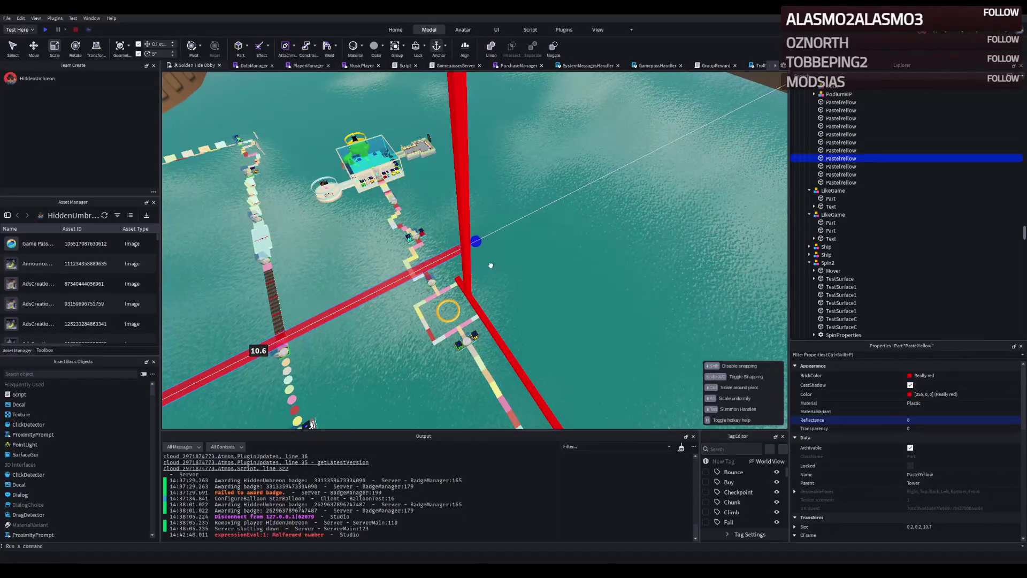
# - Select the vertical red beam and nudge it slightly sideways
pyautogui.scroll(-10, 490, 265)
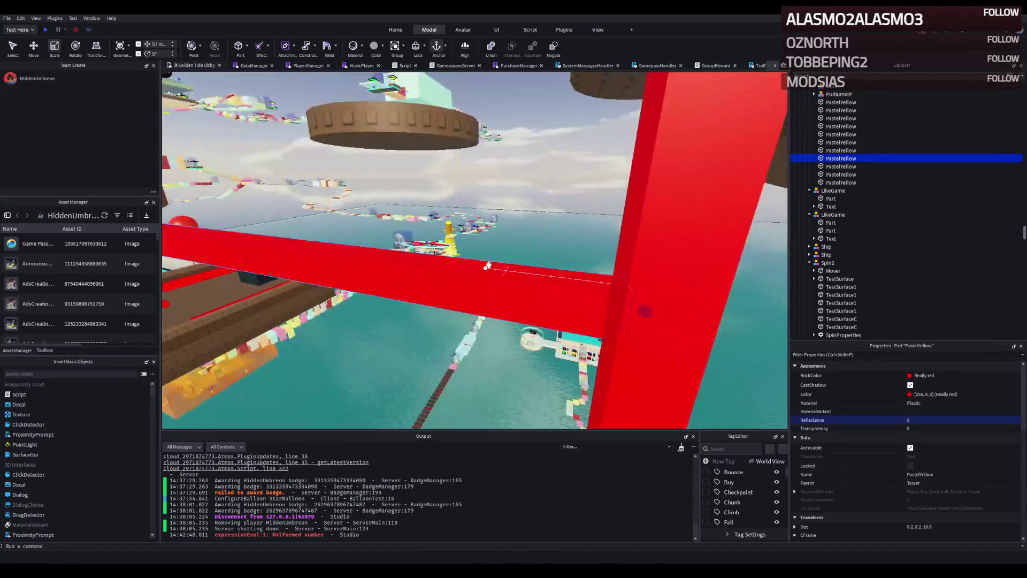
pyautogui.scroll(-5, 488, 265)
pyautogui.click(484, 236)
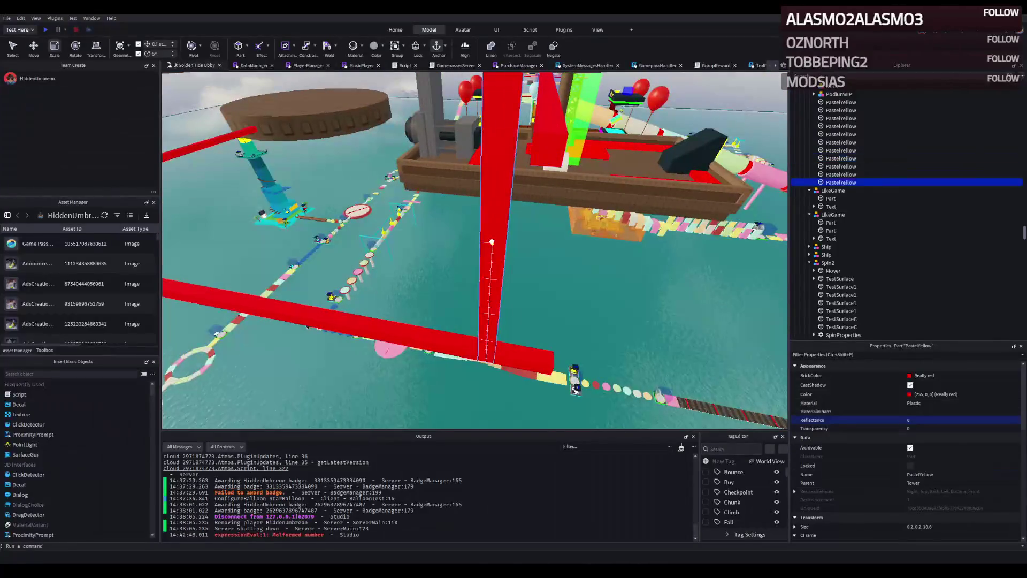
pyautogui.hotkey('ctrl', '2')
pyautogui.moveTo(531, 140)
pyautogui.mouseDown()
pyautogui.moveTo(578, 157)
pyautogui.moveTo(588, 107)
pyautogui.moveTo(578, 142)
pyautogui.mouseUp()
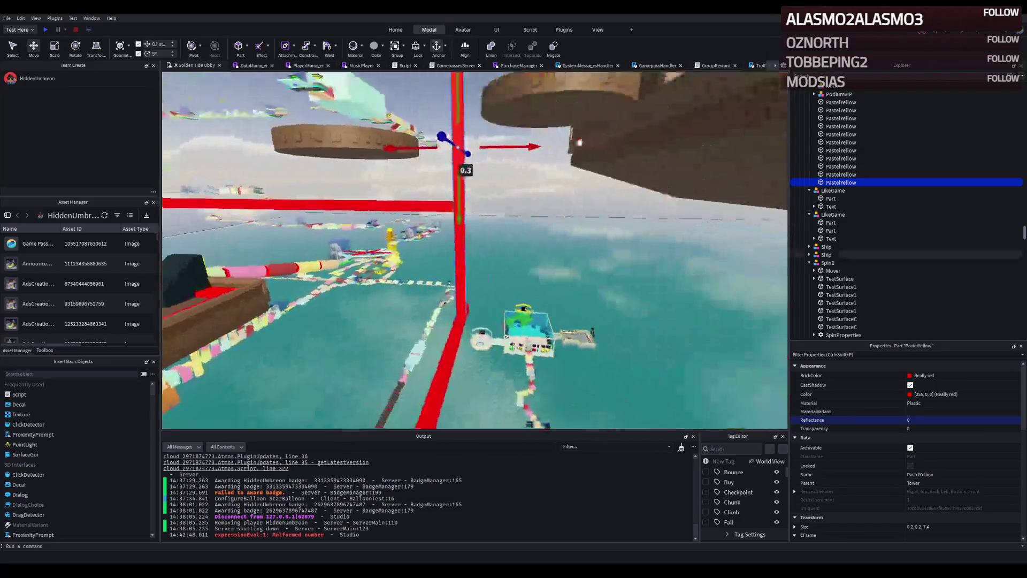
pyautogui.hotkey('ctrl', '3')
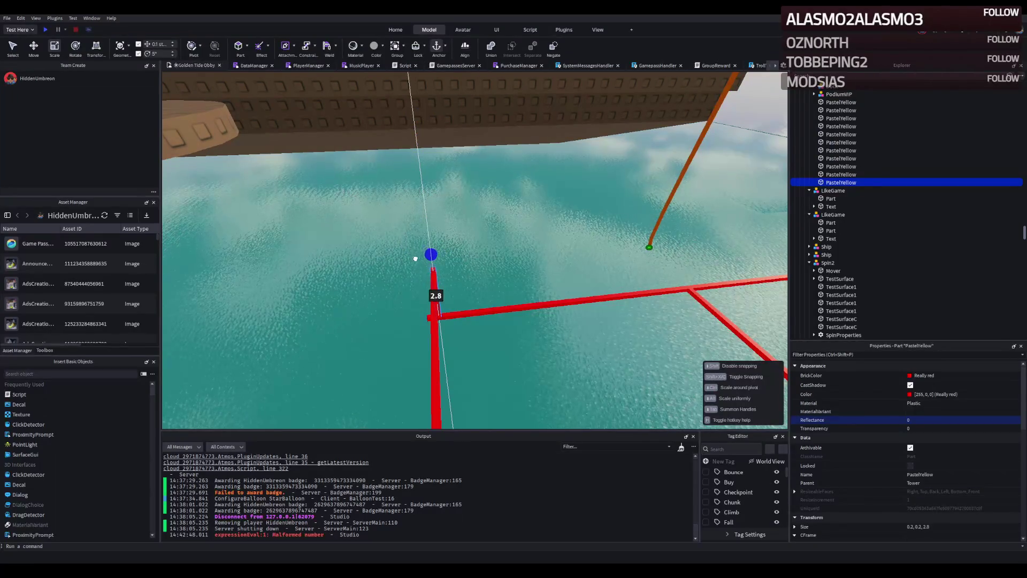
# - Lengthen another red beam of the frame to about 24.5 studs
pyautogui.press('s')
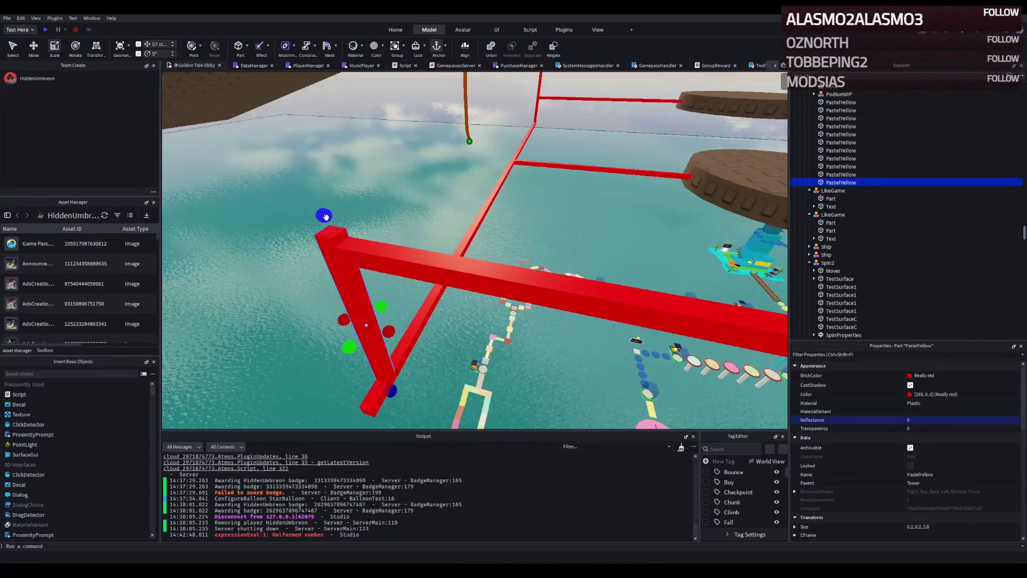
pyautogui.click(367, 263)
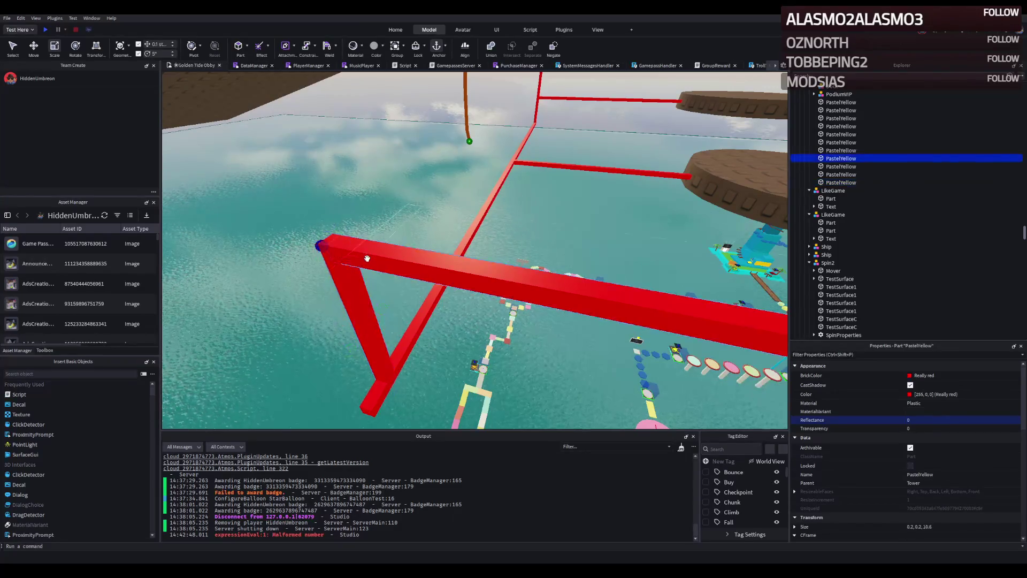
pyautogui.press('s')
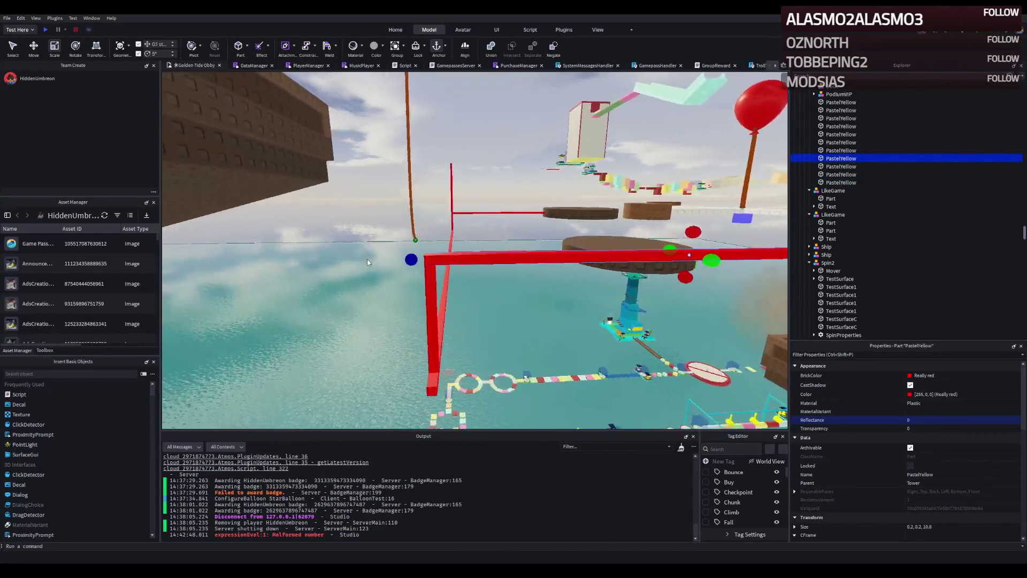
pyautogui.press('w')
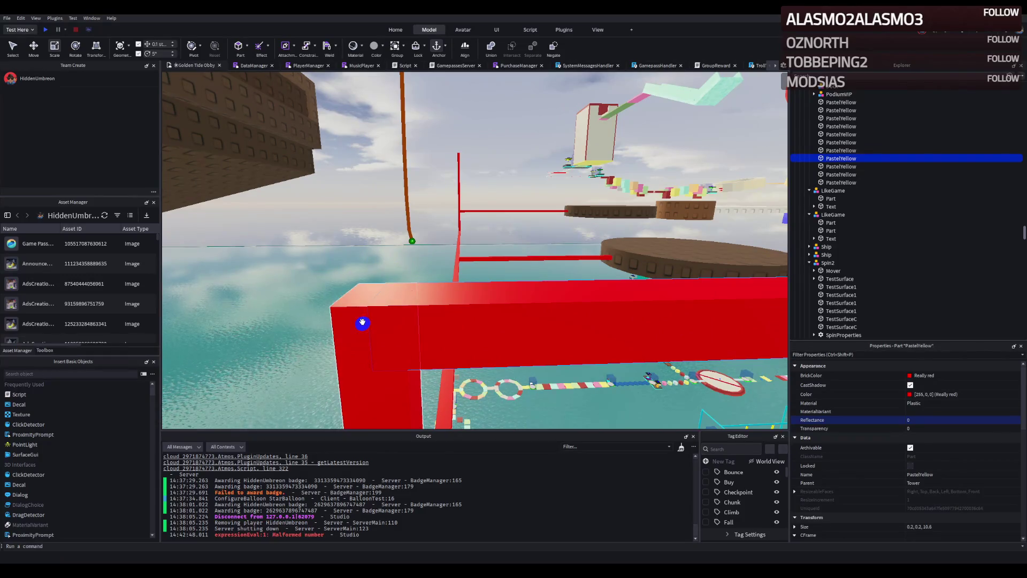
pyautogui.press('q')
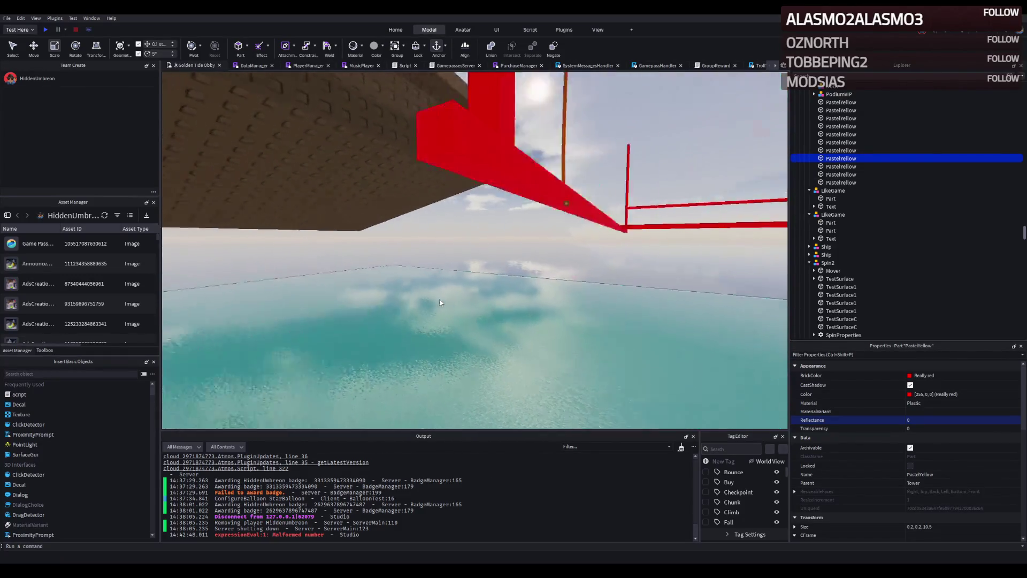
pyautogui.click(424, 265)
pyautogui.moveTo(383, 259)
pyautogui.mouseDown()
pyautogui.moveTo(236, 259)
pyautogui.moveTo(349, 261)
pyautogui.mouseUp()
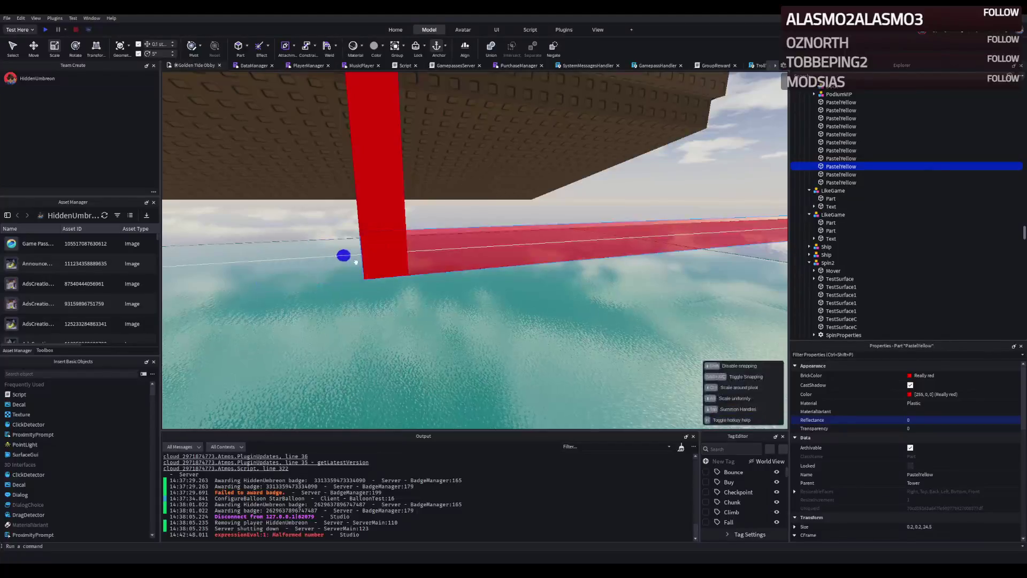
# - Shorten the vertical red post
pyautogui.press('e')
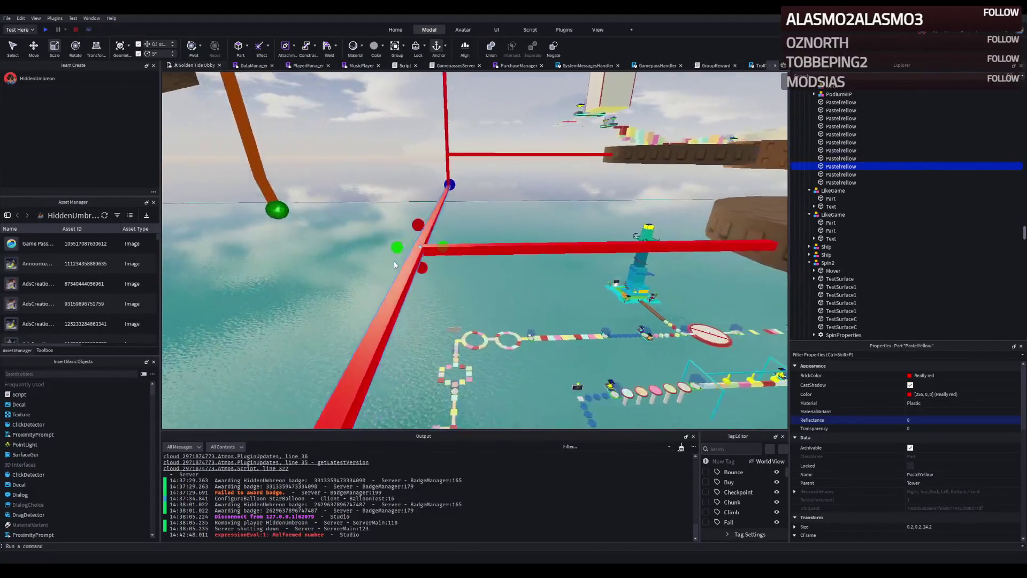
pyautogui.press('e')
pyautogui.press('f')
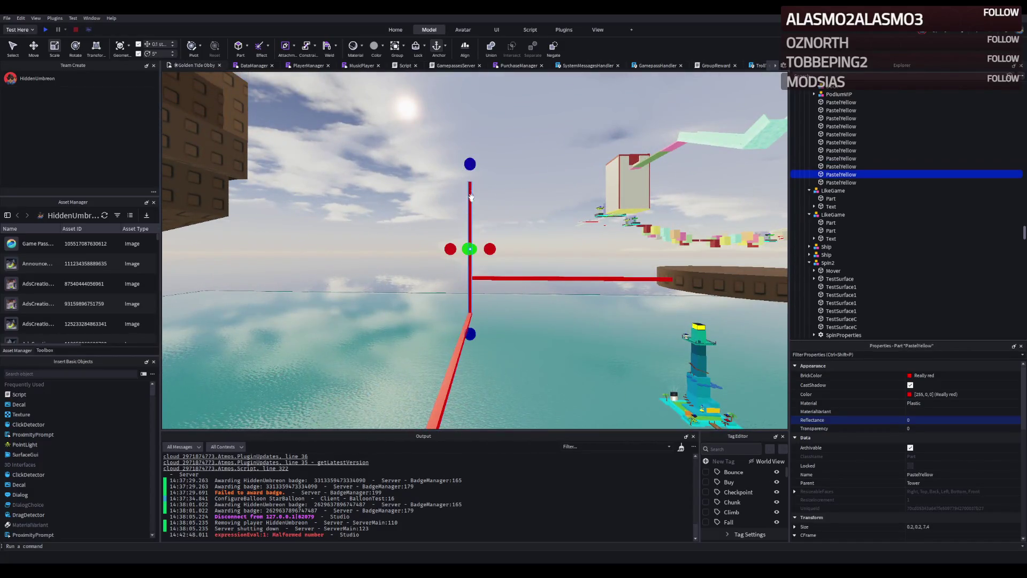
pyautogui.moveTo(470, 175); pyautogui.dragTo(482, 235)
# - Move along the ship and select the balloon's lower string anchor
pyautogui.press('w')
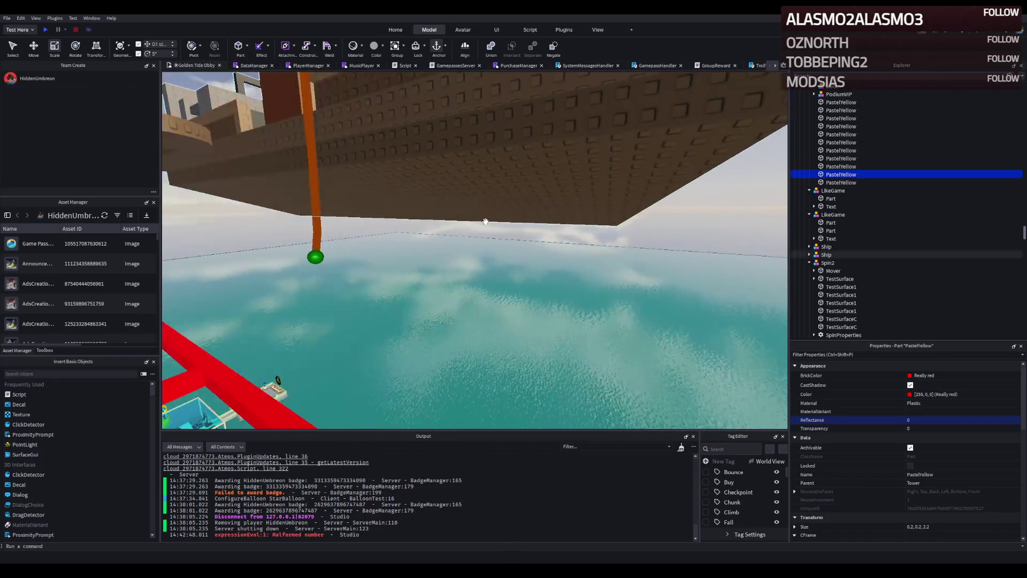
pyautogui.press('a')
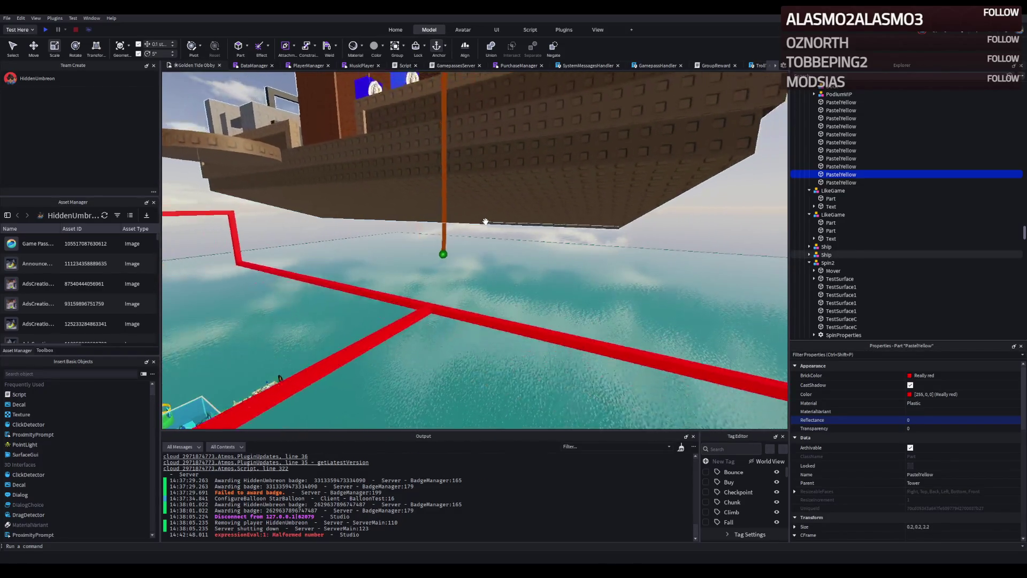
pyautogui.press('a')
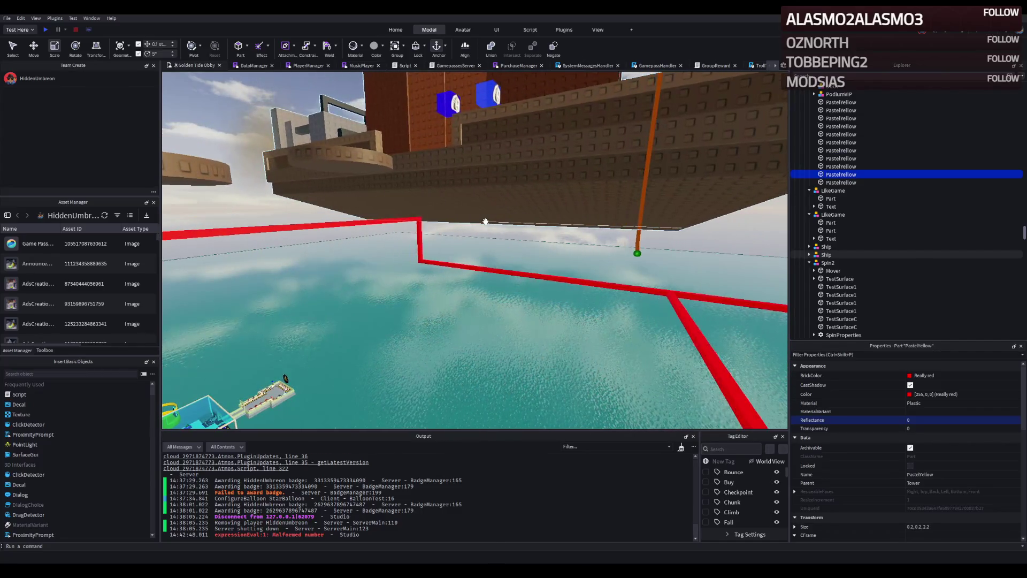
pyautogui.press('a')
pyautogui.press('a')
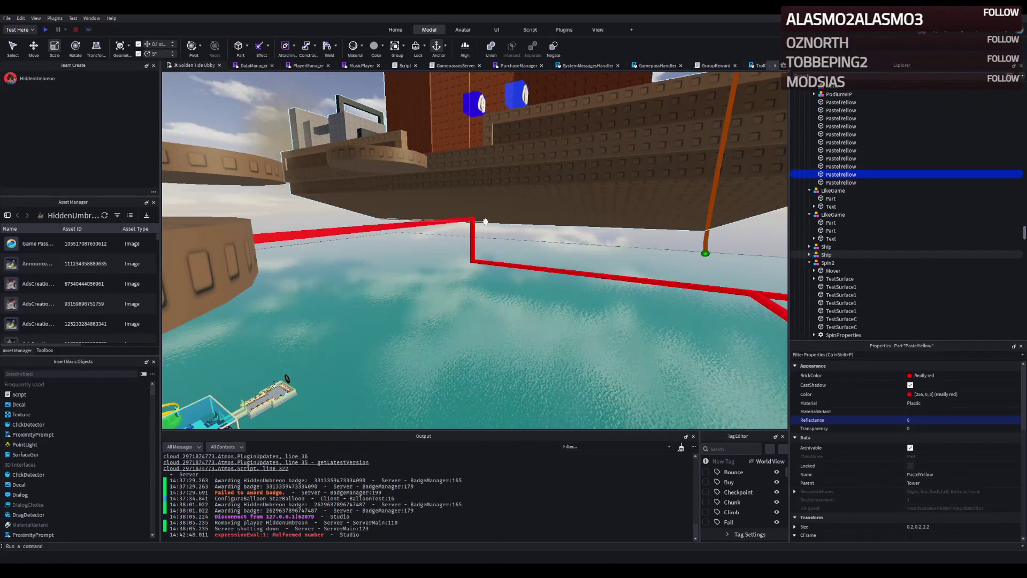
pyautogui.press('f')
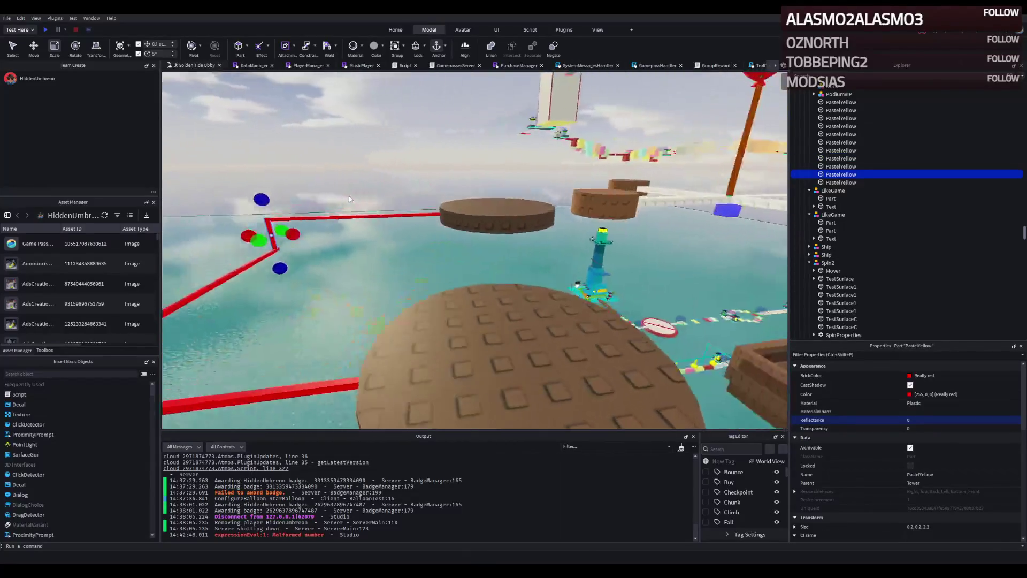
pyautogui.press('f')
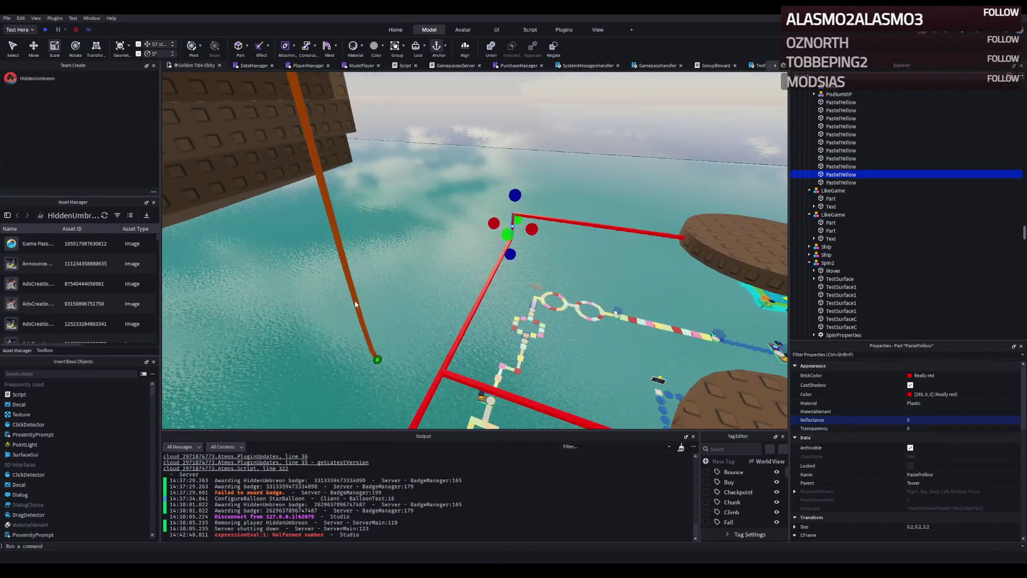
pyautogui.click(378, 360)
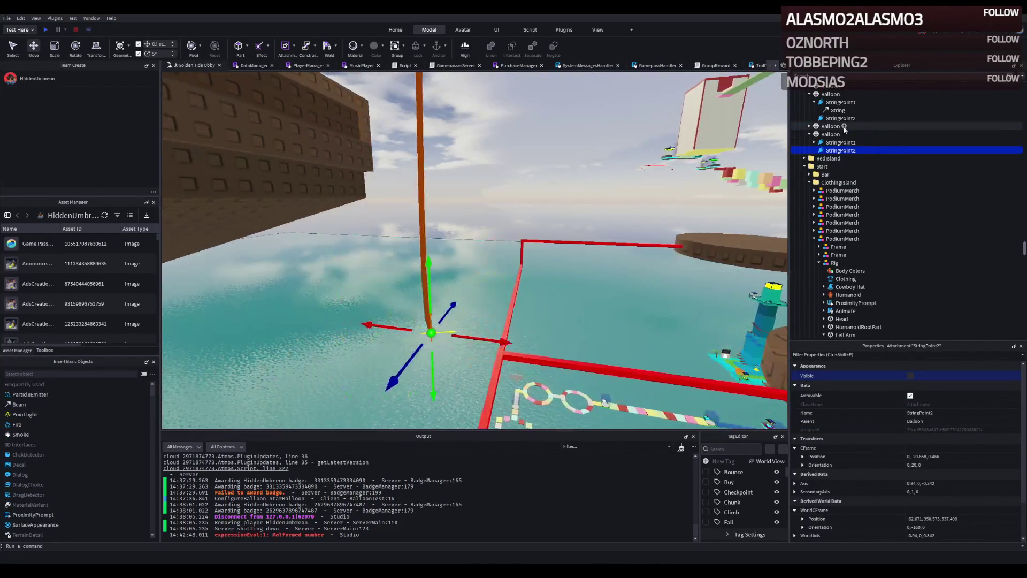
# - Select the green Balloon and shift it about 1.6 studs along the X axis
pyautogui.click(836, 134)
pyautogui.press('f')
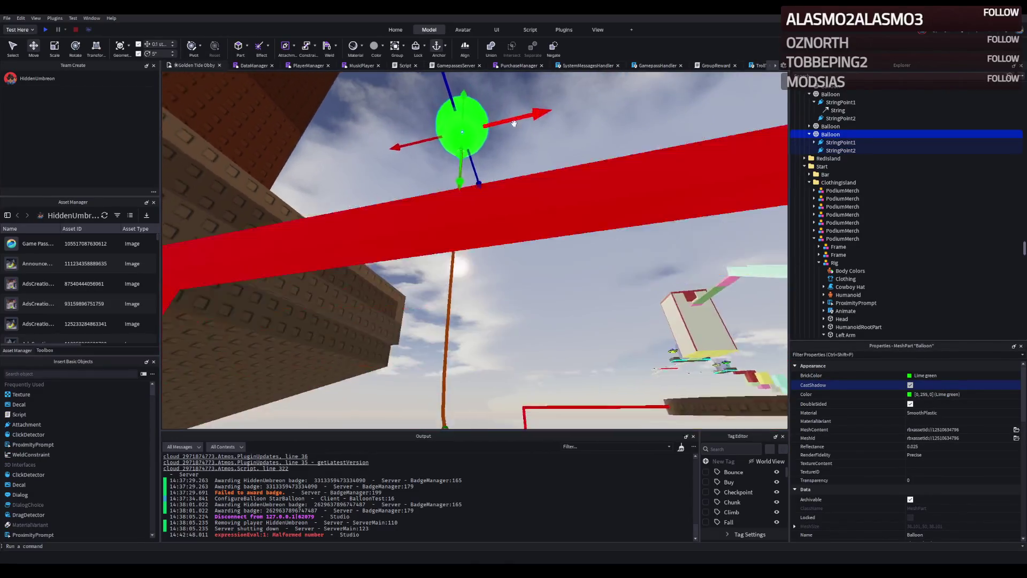
pyautogui.scroll(-5, 515, 127)
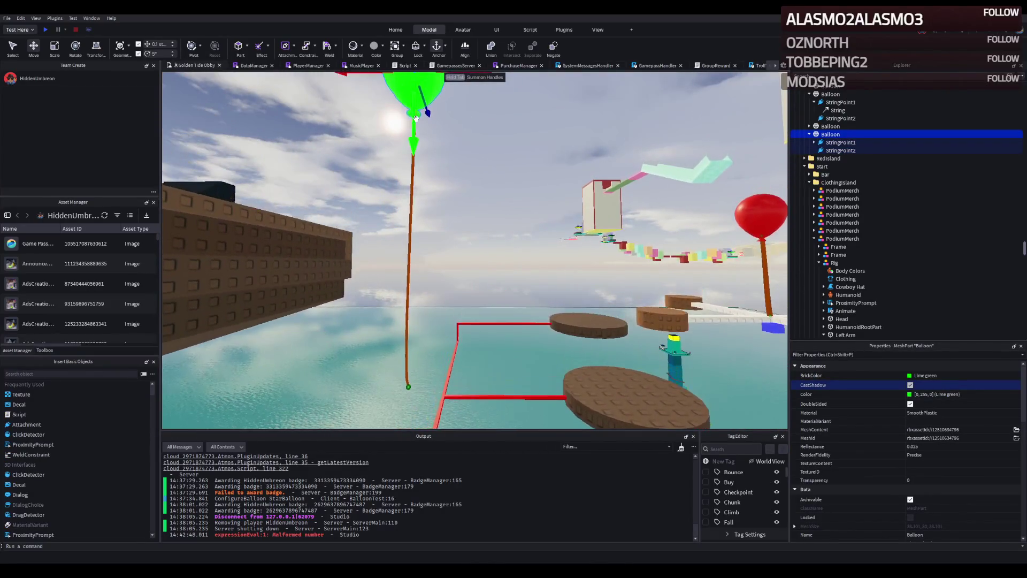
pyautogui.moveTo(414, 125)
pyautogui.mouseDown()
pyautogui.moveTo(433, 131)
pyautogui.moveTo(422, 140)
pyautogui.moveTo(457, 144)
pyautogui.moveTo(490, 124)
pyautogui.mouseUp()
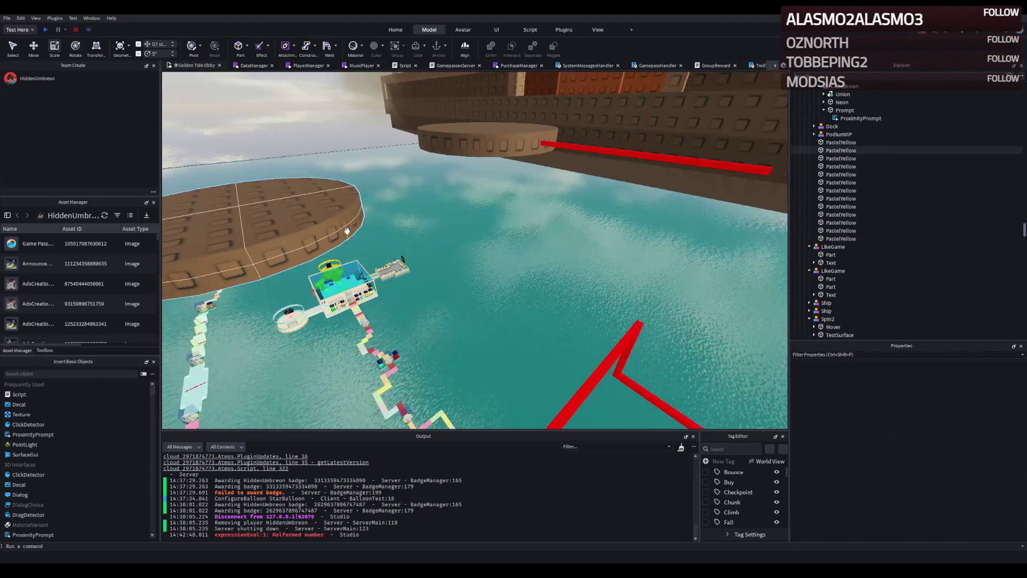
pyautogui.scroll(3, 875, 184)
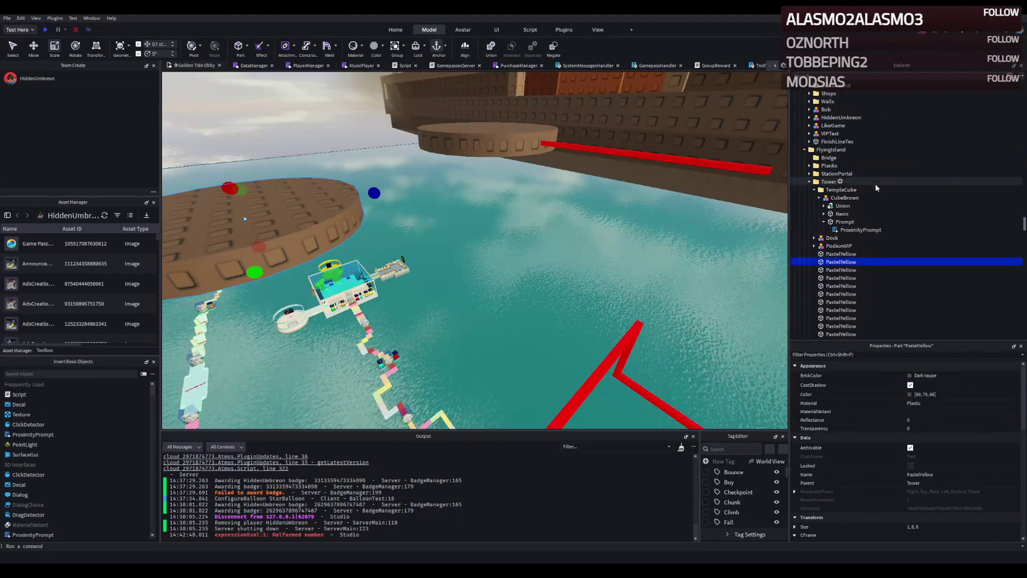
pyautogui.scroll(-1, 872, 184)
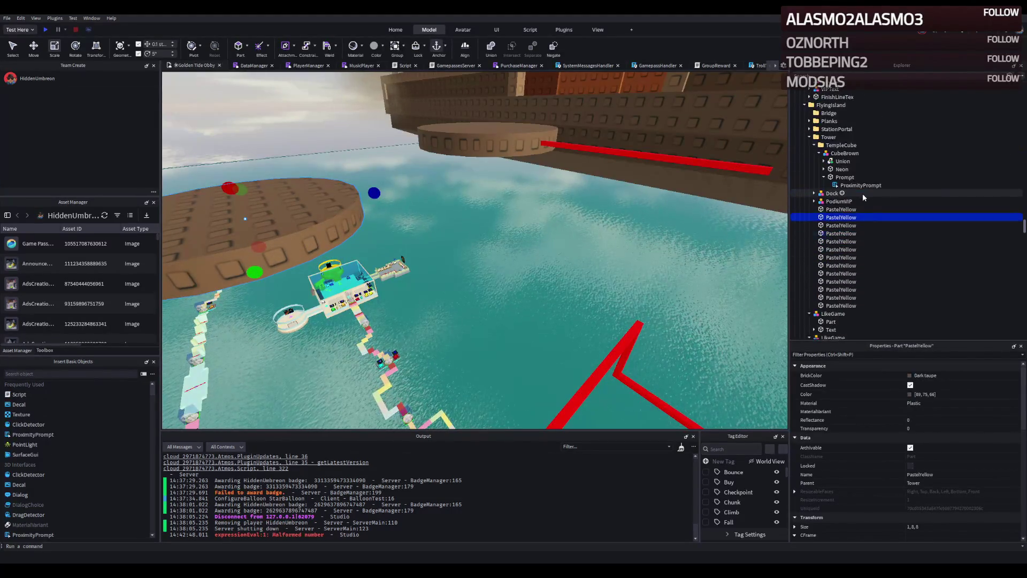
# - Set the red rail bar's size to 0.2, 8, 0.2 and duplicate it
pyautogui.click(700, 163)
pyautogui.click(964, 527)
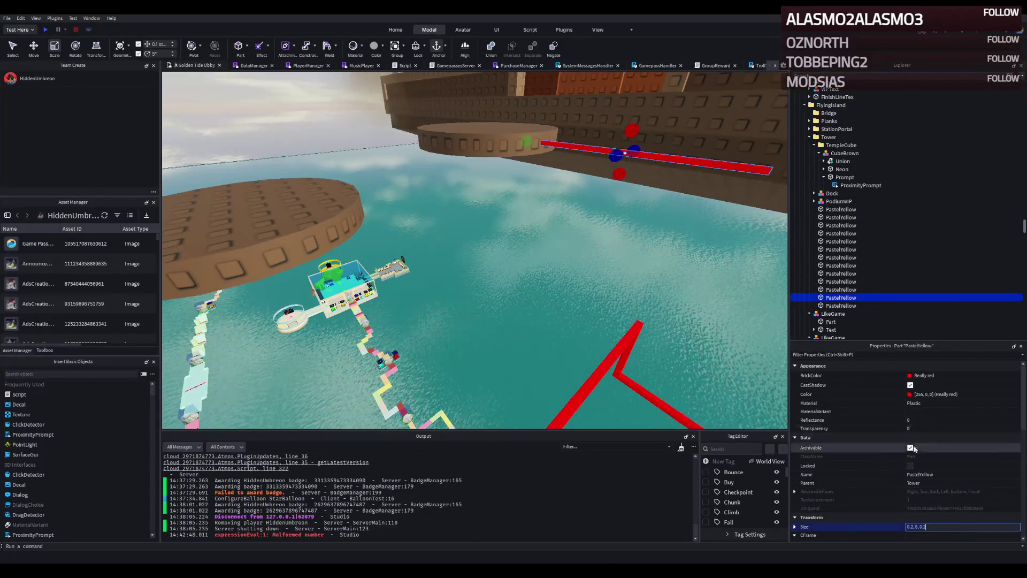
pyautogui.press('Return')
pyautogui.hotkey('ctrl', 'd')
pyautogui.moveTo(497, 245); pyautogui.dragTo(289, 299)
# - Edit the copy's Position values to place it on the rail frame
pyautogui.scroll(-2, 909, 497)
pyautogui.click(959, 493)
pyautogui.click(325, 375)
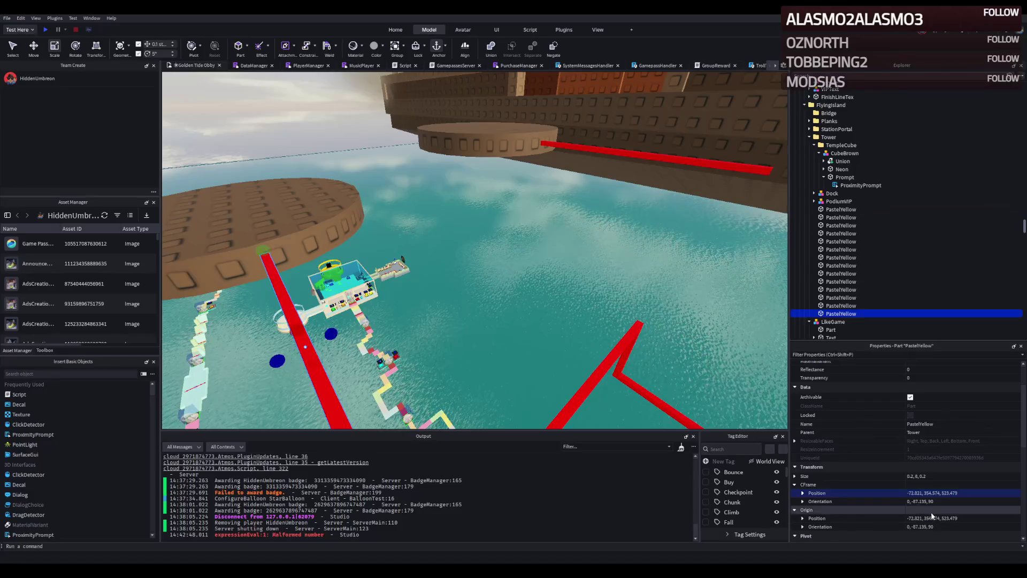
pyautogui.press('Return')
pyautogui.scroll(-5, 451, 322)
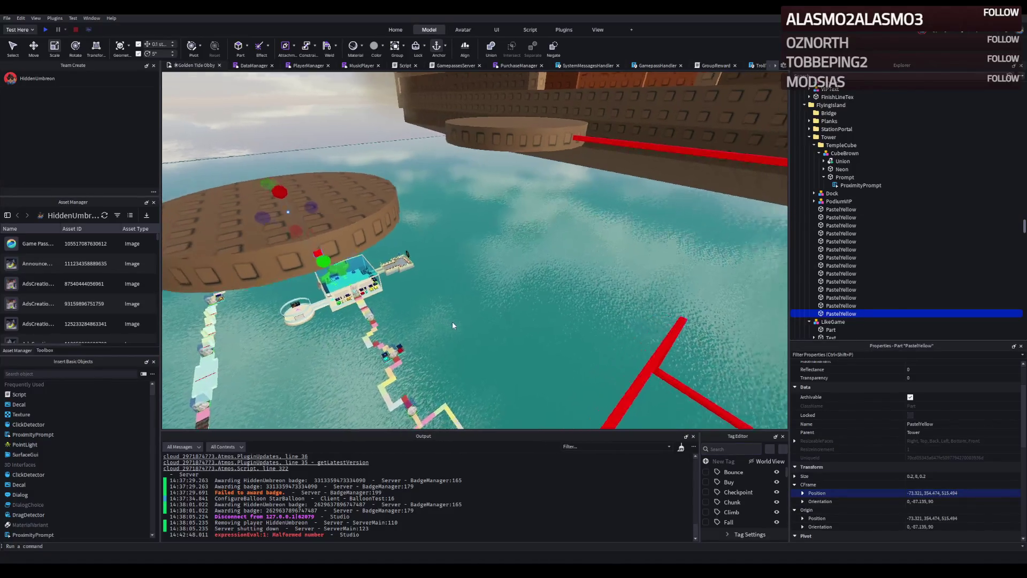
# - Slide the new red bar along the rails, ending with a 2.7-stud shift
pyautogui.hotkey('ctrl', '2')
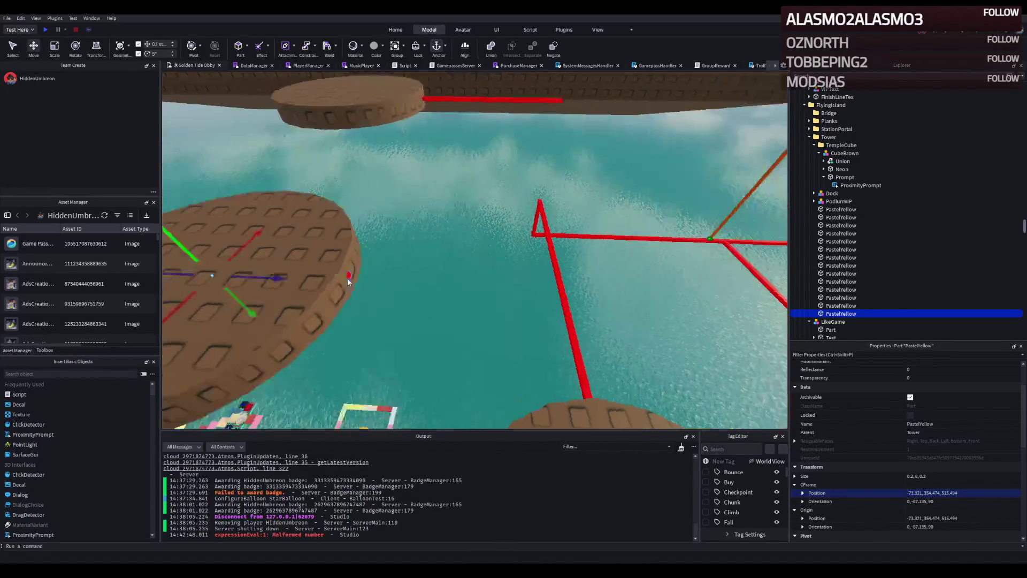
pyautogui.moveTo(333, 240)
pyautogui.mouseDown()
pyautogui.moveTo(598, 286)
pyautogui.moveTo(555, 222)
pyautogui.moveTo(525, 286)
pyautogui.mouseUp()
pyautogui.hotkey('ctrl', 'z')
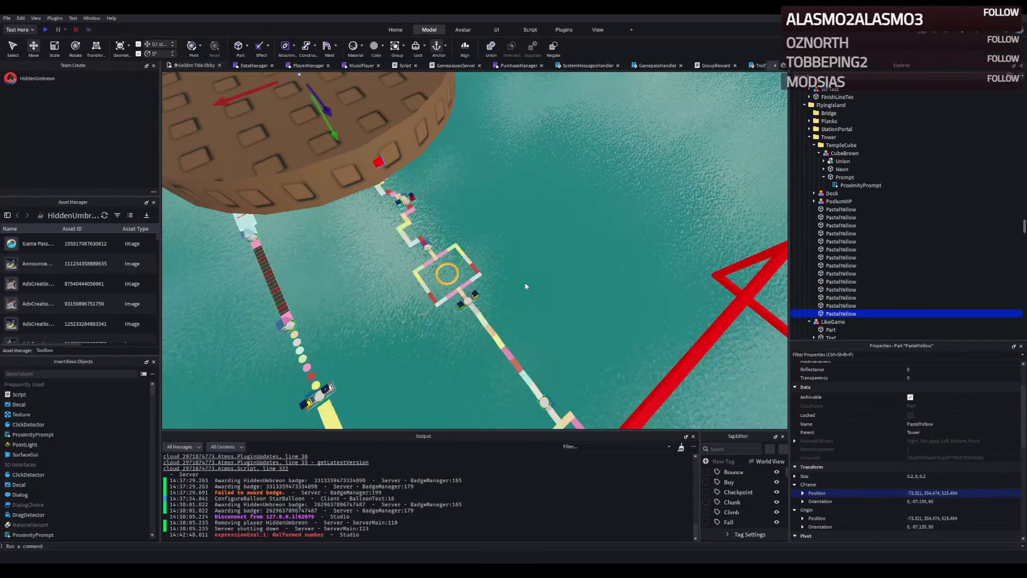
pyautogui.scroll(3, 437, 216)
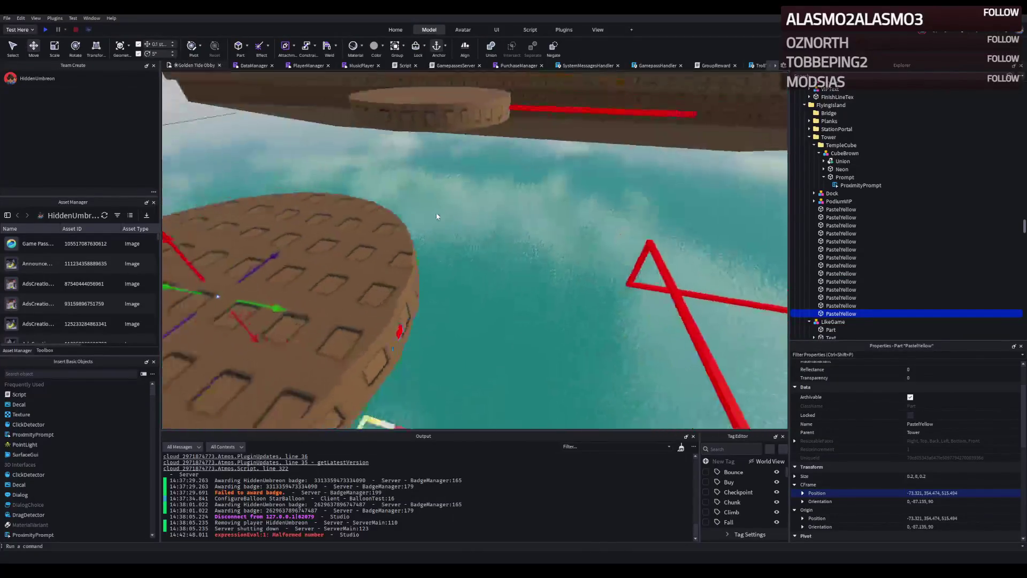
pyautogui.moveTo(611, 197)
pyautogui.mouseDown()
pyautogui.moveTo(561, 213)
pyautogui.moveTo(404, 191)
pyautogui.mouseUp()
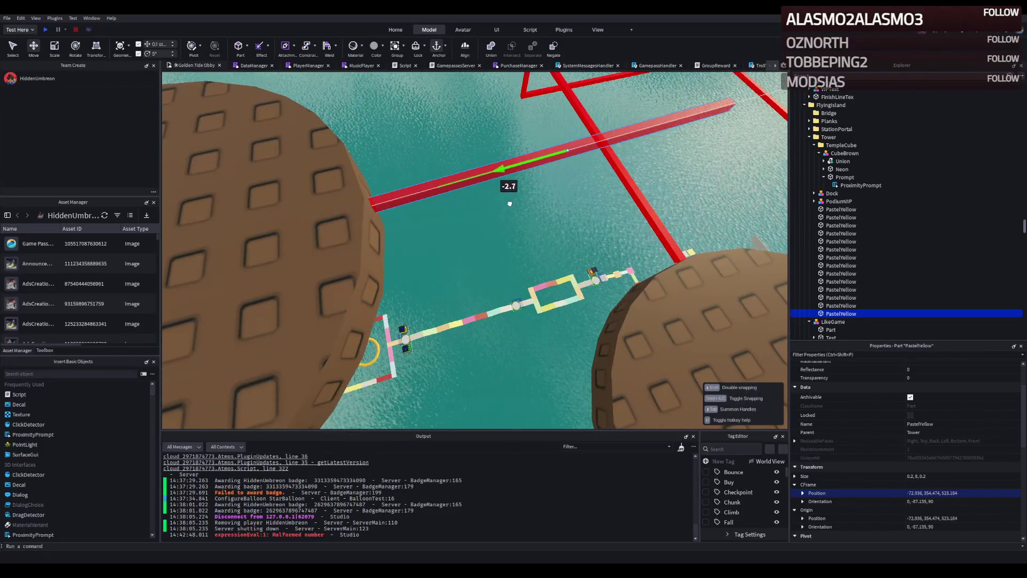
pyautogui.moveTo(508, 203)
pyautogui.mouseDown()
pyautogui.moveTo(398, 149)
pyautogui.moveTo(435, 160)
pyautogui.mouseUp()
pyautogui.press('q')
pyautogui.hotkey('ctrl', '3')
pyautogui.press('a')
# - Rotate the new red bar 90° and undo a trial move along its axis
pyautogui.moveTo(510, 244); pyautogui.dragTo(510, 246)
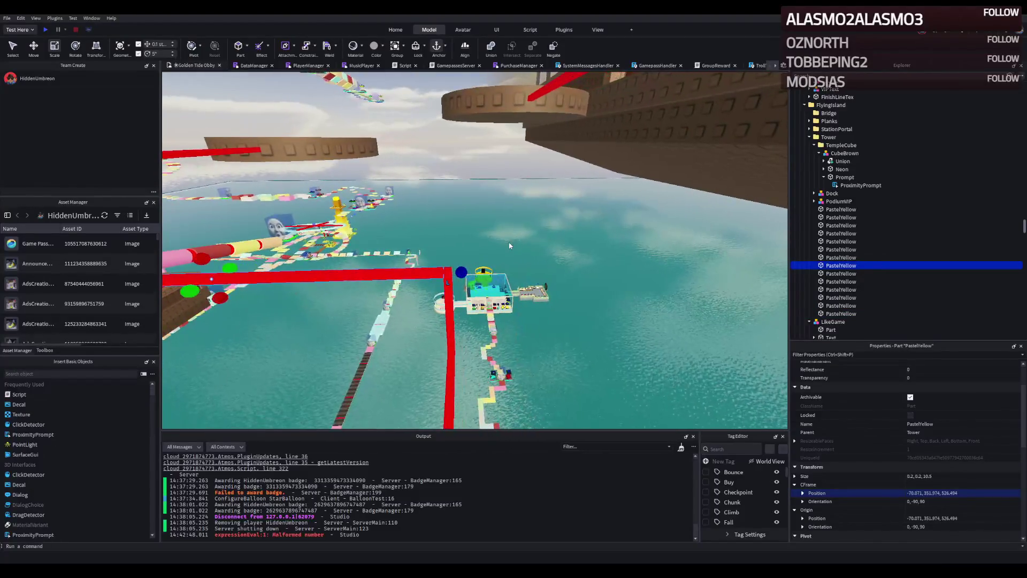
pyautogui.moveTo(425, 251)
pyautogui.mouseDown()
pyautogui.moveTo(342, 233)
pyautogui.moveTo(384, 247)
pyautogui.mouseUp()
pyautogui.hotkey('ctrl', 'r')
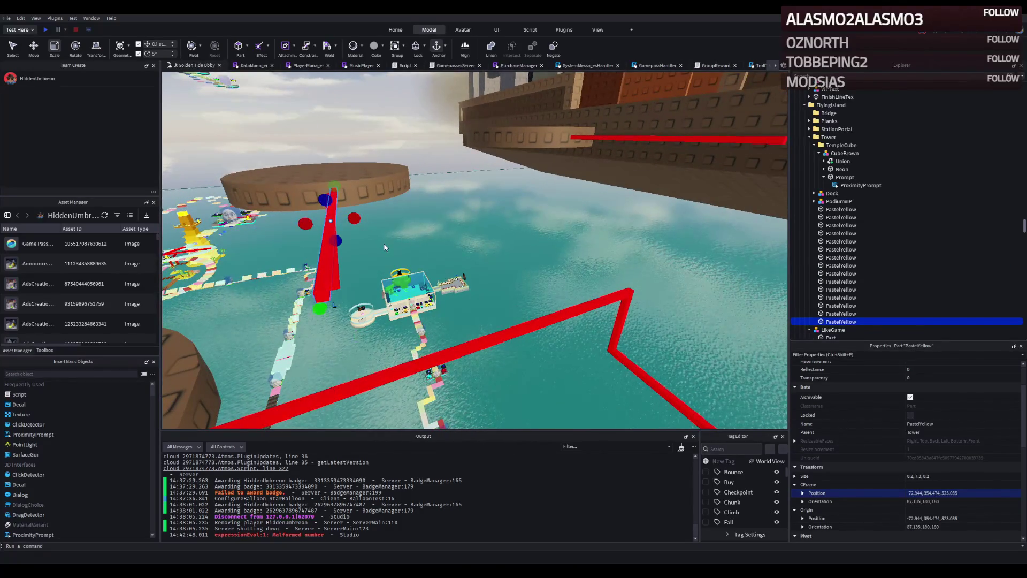
pyautogui.hotkey('ctrl', '2')
pyautogui.press('w')
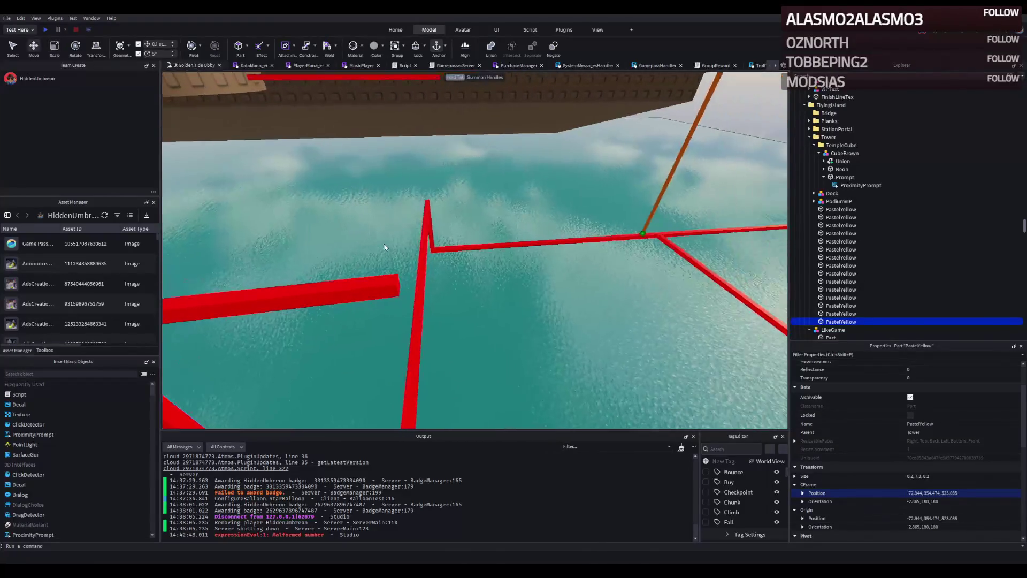
pyautogui.moveTo(343, 240)
pyautogui.mouseDown()
pyautogui.moveTo(314, 220)
pyautogui.moveTo(571, 254)
pyautogui.mouseUp()
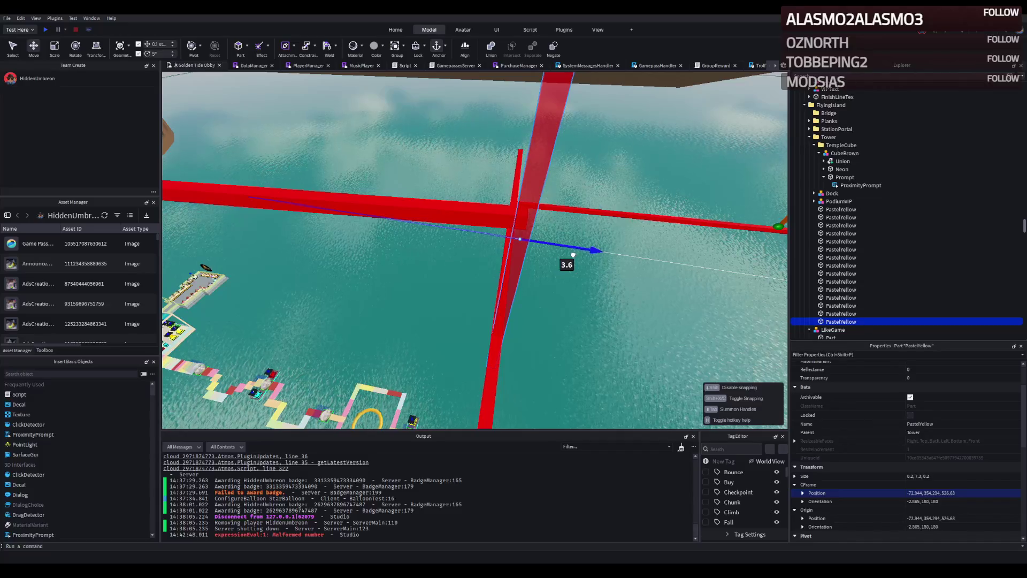
pyautogui.press('s')
pyautogui.press('a')
pyautogui.hotkey('ctrl', 'z')
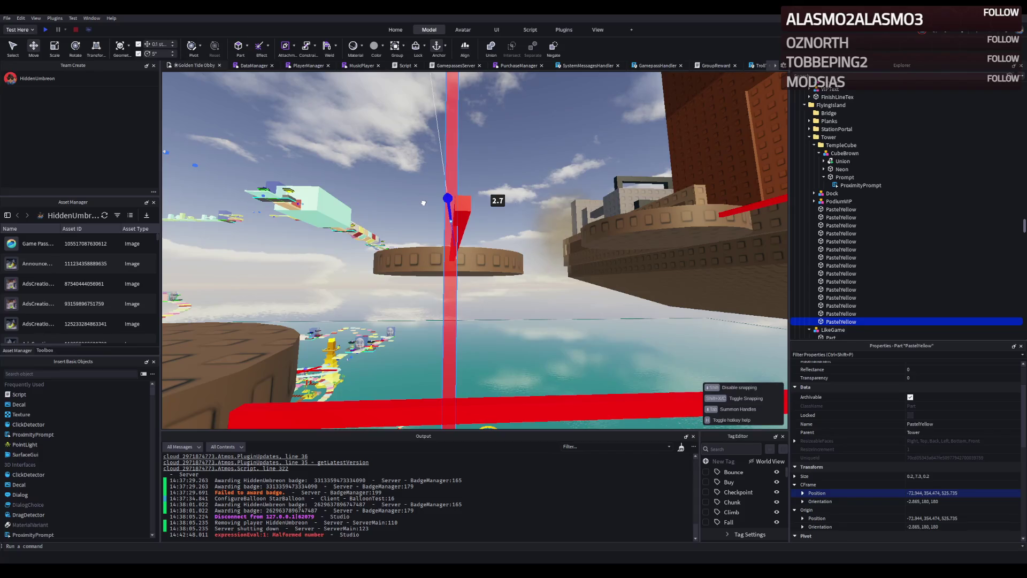
# - Nudge the red post 1.1 studs and fine-tune it to meet the upright pole
pyautogui.press('f')
pyautogui.moveTo(468, 211); pyautogui.dragTo(523, 224)
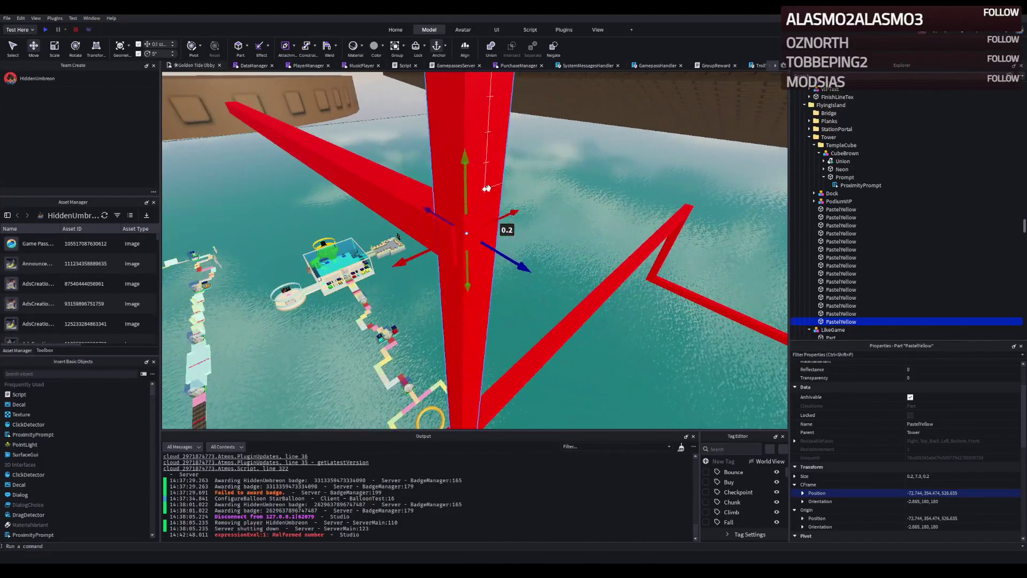
pyautogui.moveTo(539, 179); pyautogui.dragTo(470, 236)
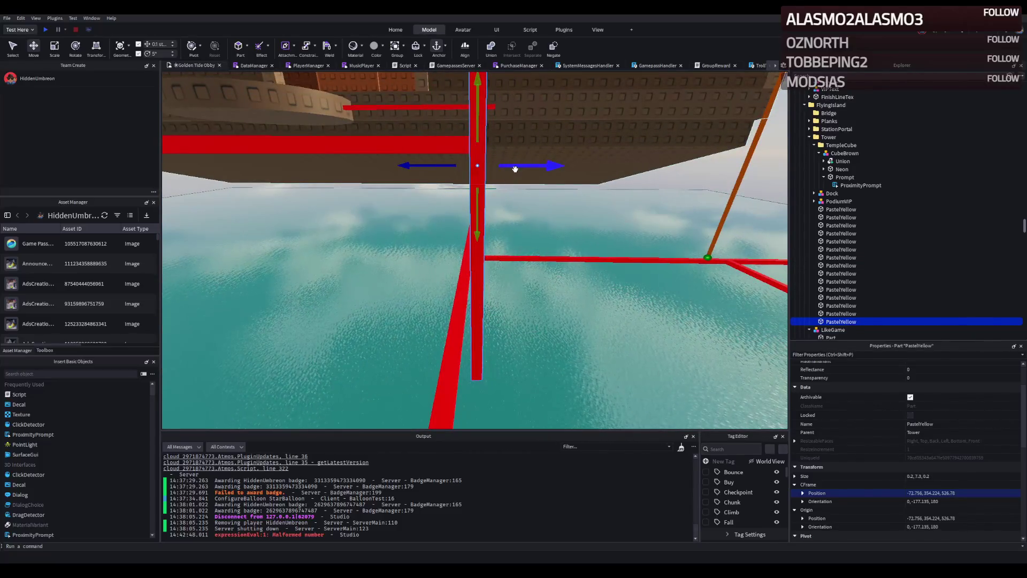
pyautogui.moveTo(517, 167)
pyautogui.mouseDown()
pyautogui.moveTo(496, 172)
pyautogui.moveTo(471, 145)
pyautogui.mouseUp()
pyautogui.click(442, 144)
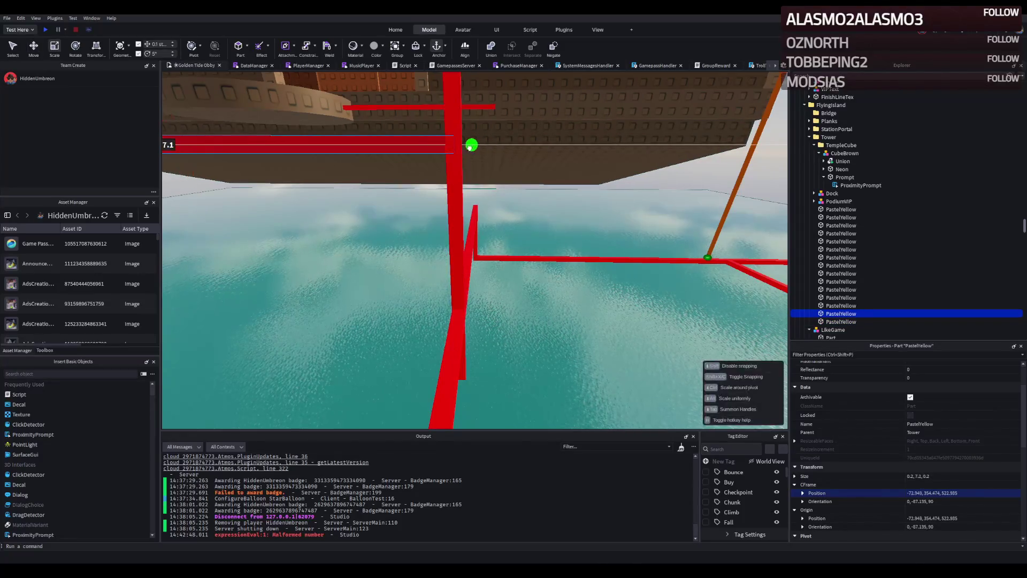
pyautogui.click(452, 314)
# - Shorten the vertical red post from 7.3 to 6, then to 3.4 studs
pyautogui.press('f')
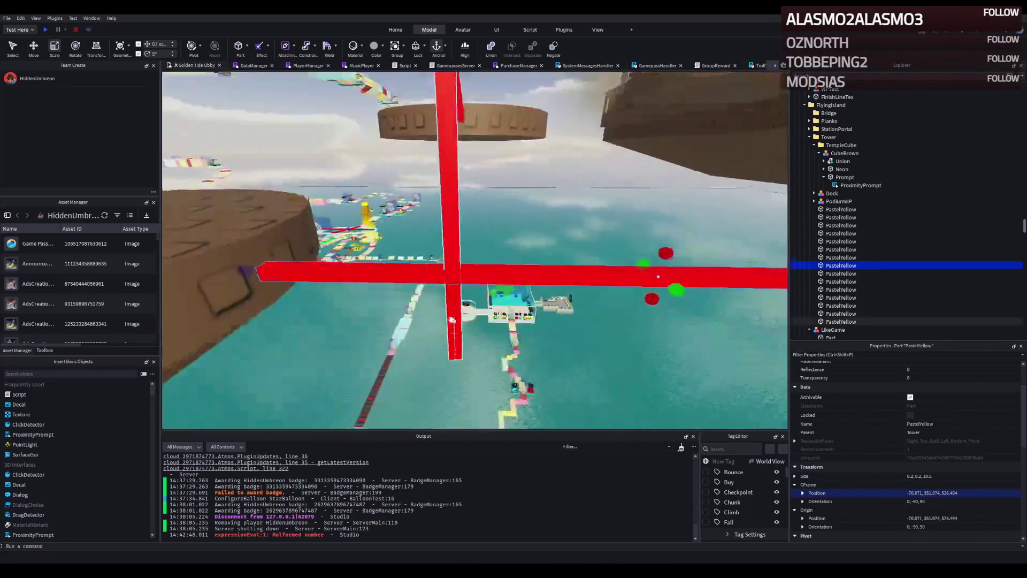
pyautogui.click(450, 319)
pyautogui.moveTo(444, 363); pyautogui.dragTo(455, 297)
pyautogui.press('w')
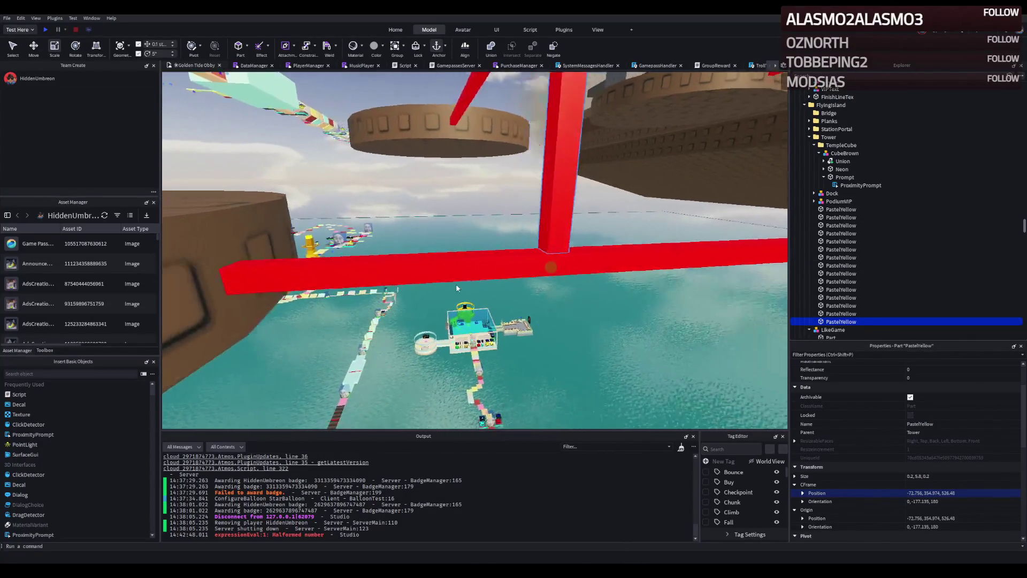
pyautogui.press('e')
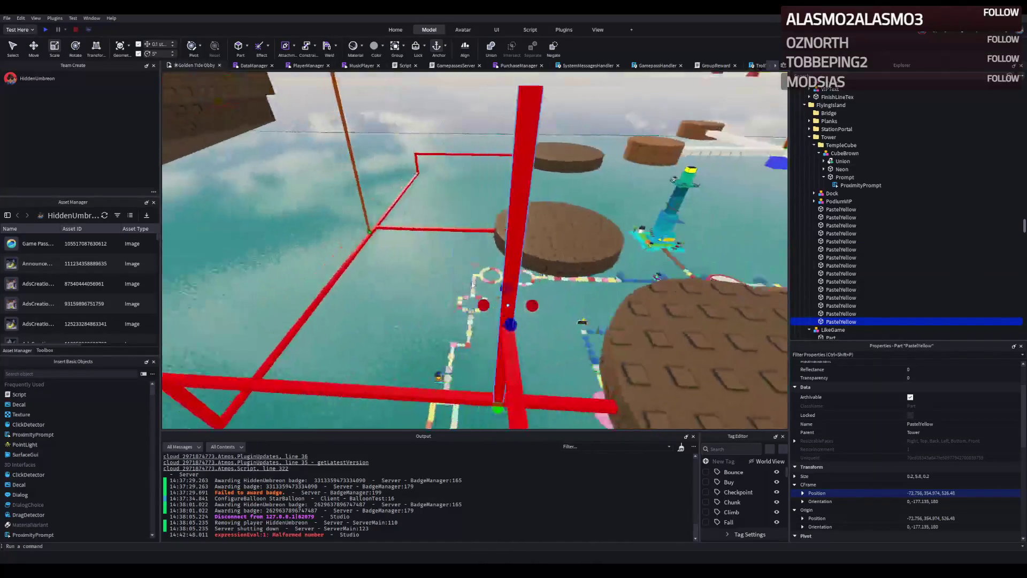
pyautogui.press('f')
pyautogui.moveTo(445, 168); pyautogui.dragTo(446, 177)
# - Select the horizontal red rail beam above the water
pyautogui.click(455, 222)
pyautogui.click(433, 228)
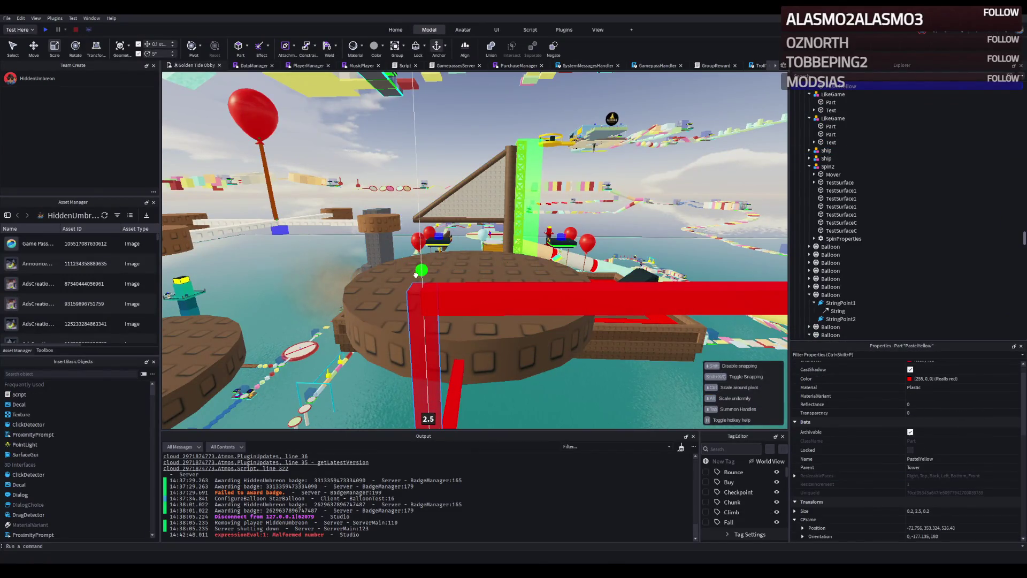
pyautogui.click(476, 303)
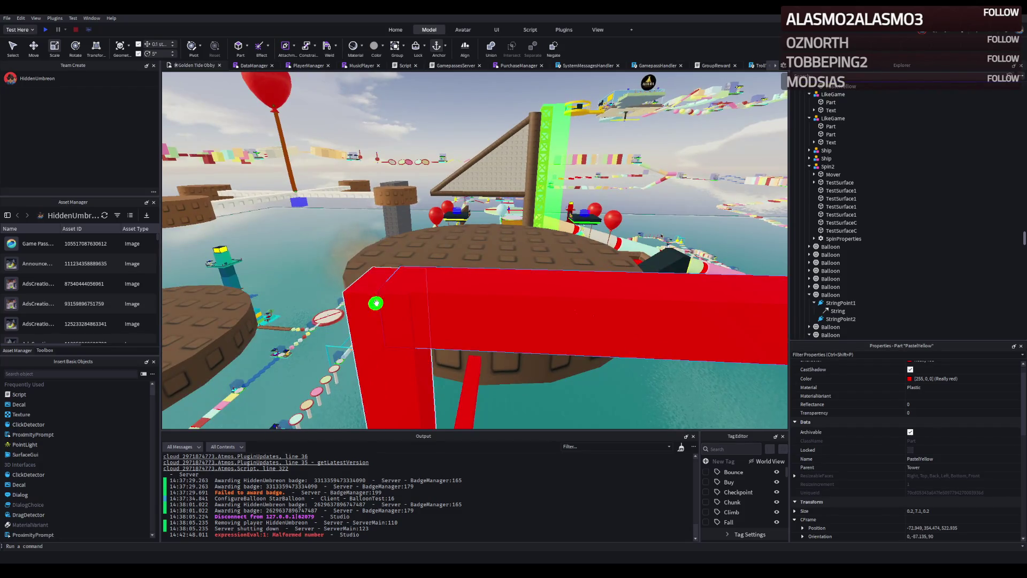
pyautogui.press('e')
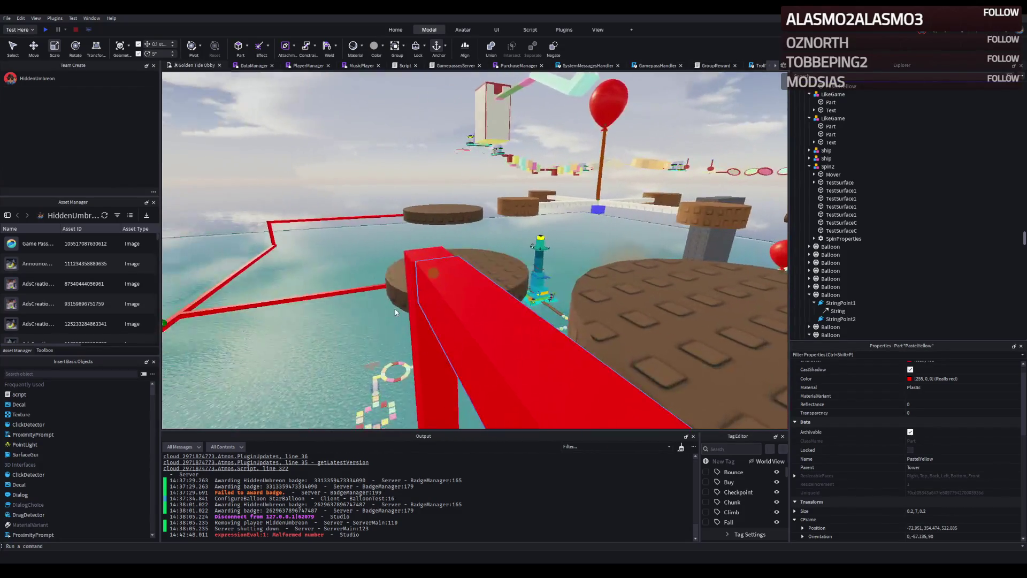
pyautogui.press('f')
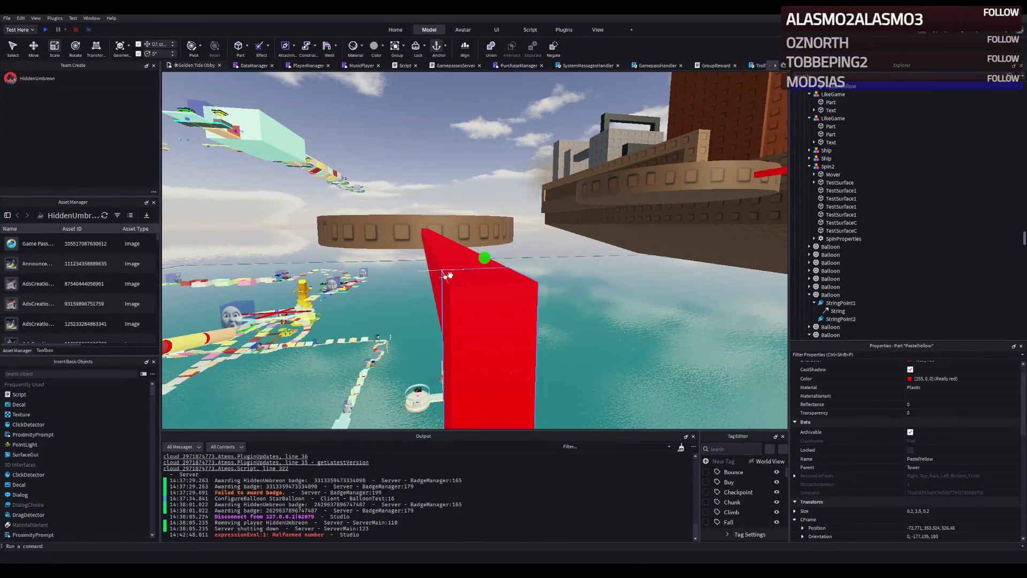
pyautogui.press('q')
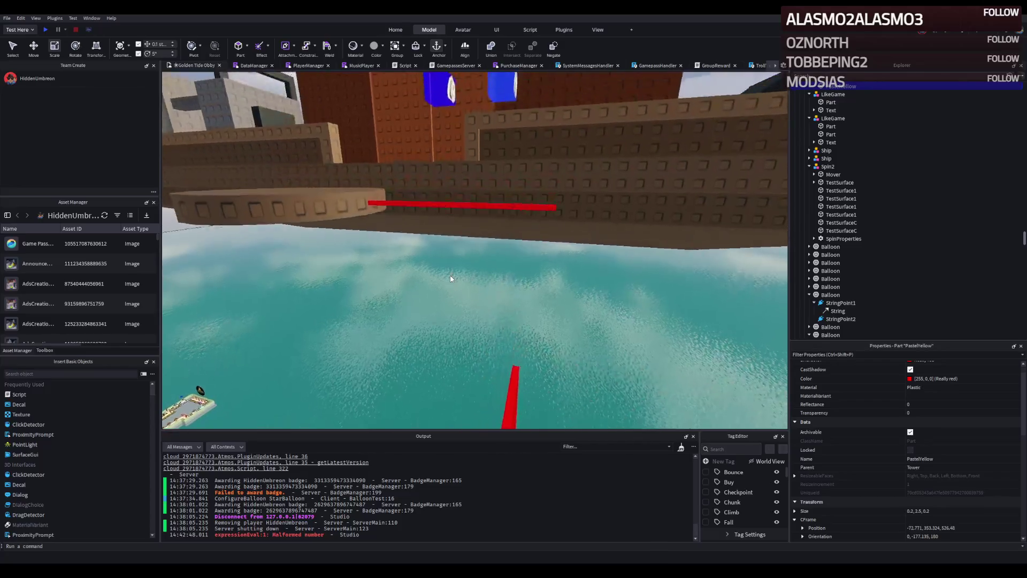
pyautogui.scroll(-10, 450, 278)
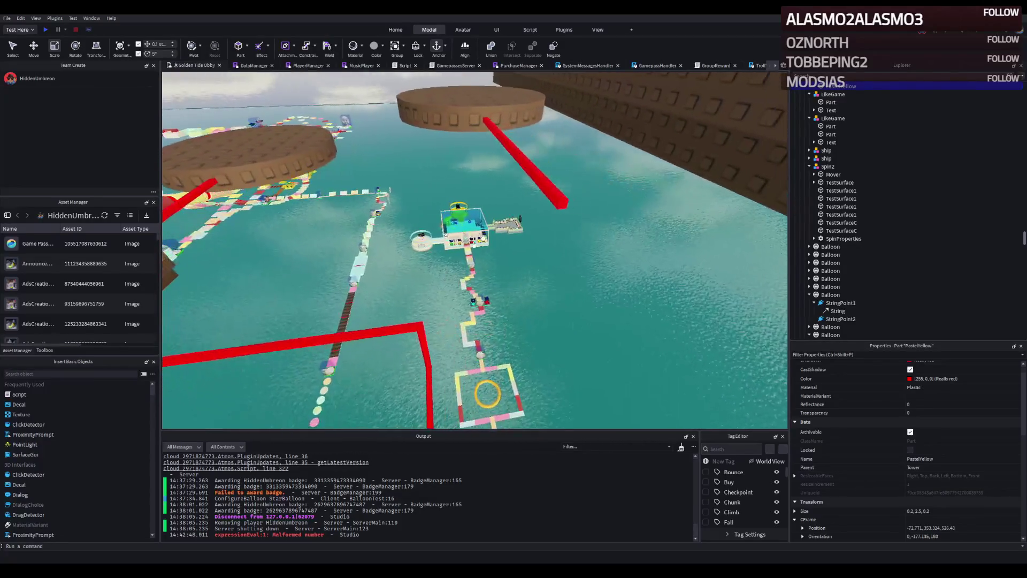
pyautogui.click(552, 205)
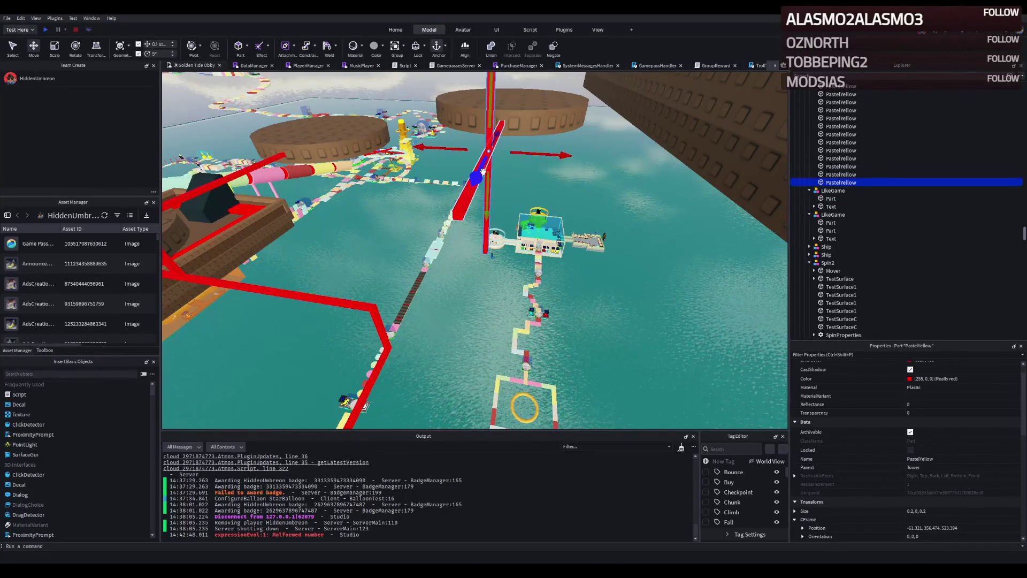
# - Stretch the horizontal red beam to size 14.2
pyautogui.scroll(10, 403, 230)
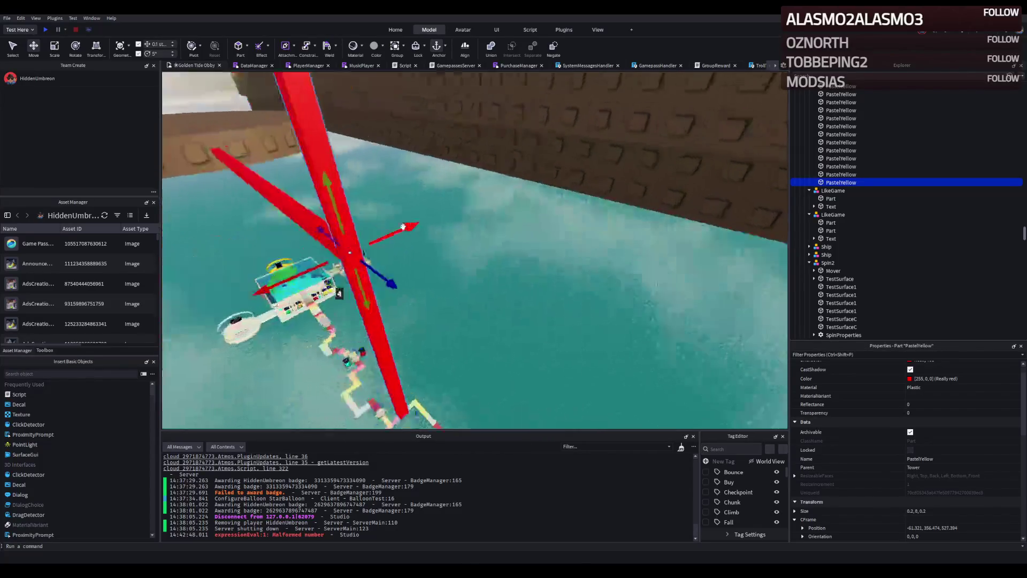
pyautogui.scroll(3, 404, 228)
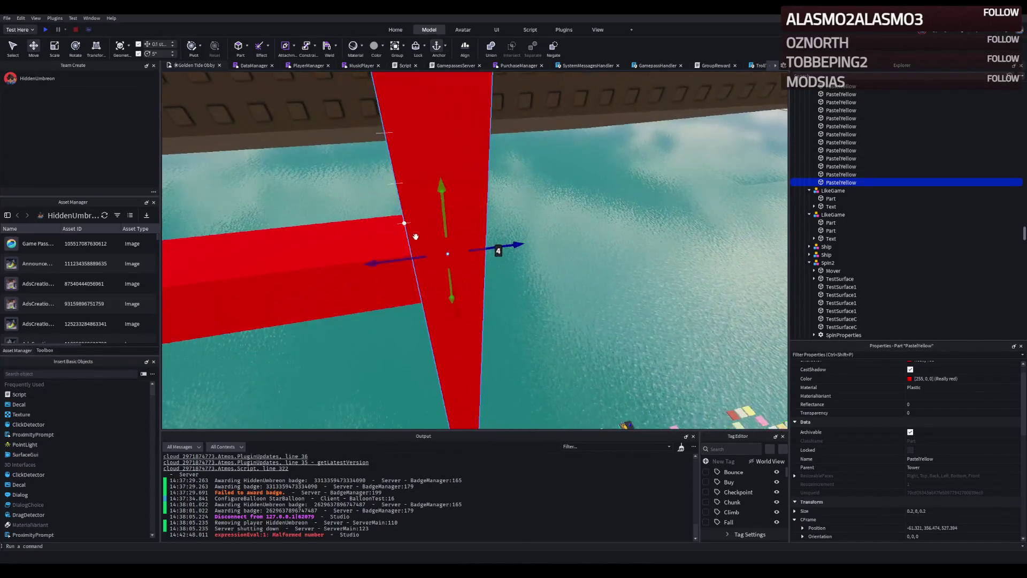
pyautogui.scroll(-5, 412, 259)
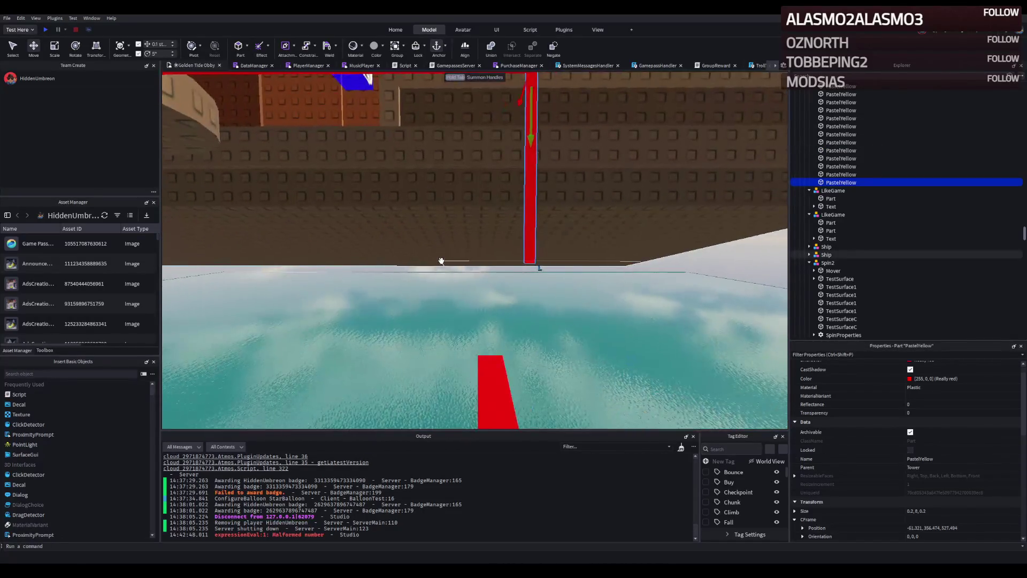
pyautogui.scroll(-5, 441, 264)
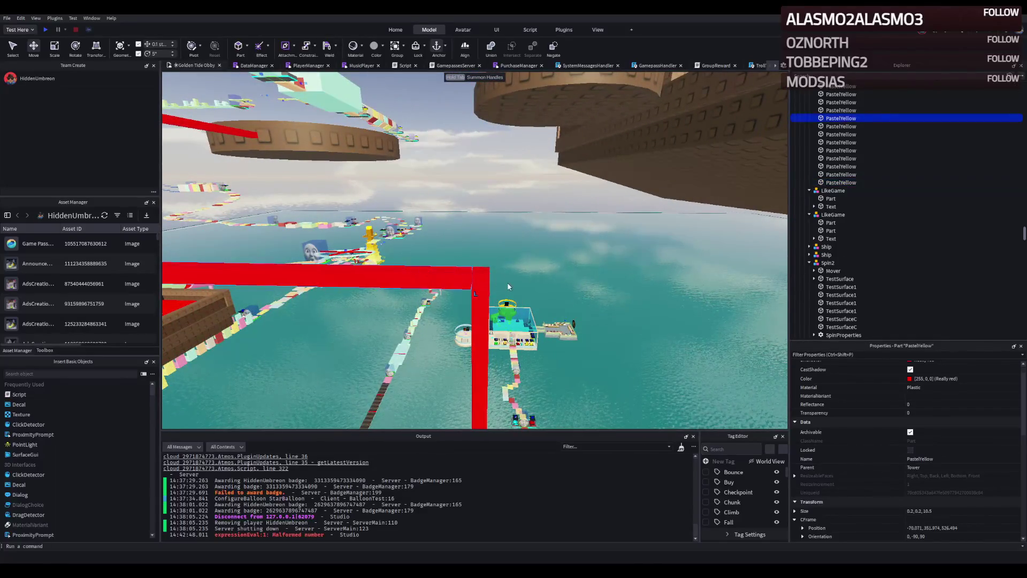
pyautogui.moveTo(494, 281); pyautogui.dragTo(572, 289)
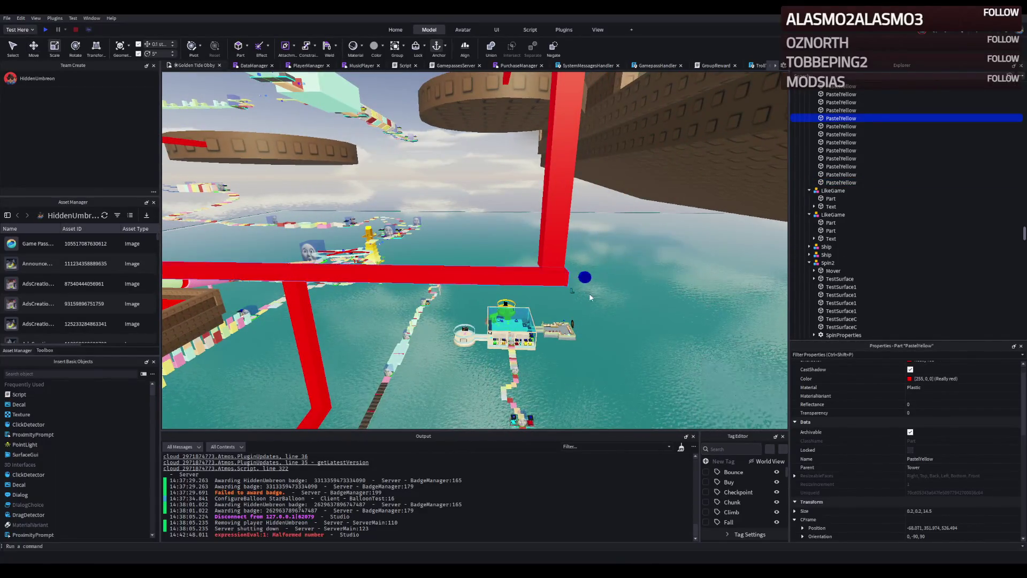
# - Shrink the vertical red beam to 4.5 studs tall
pyautogui.click(564, 247)
pyautogui.press('f')
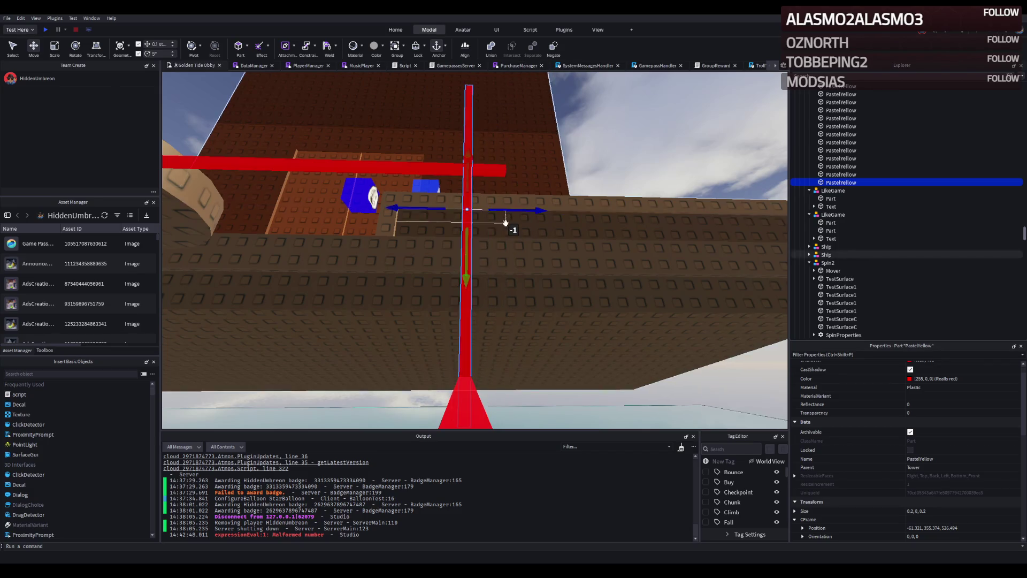
pyautogui.press('q')
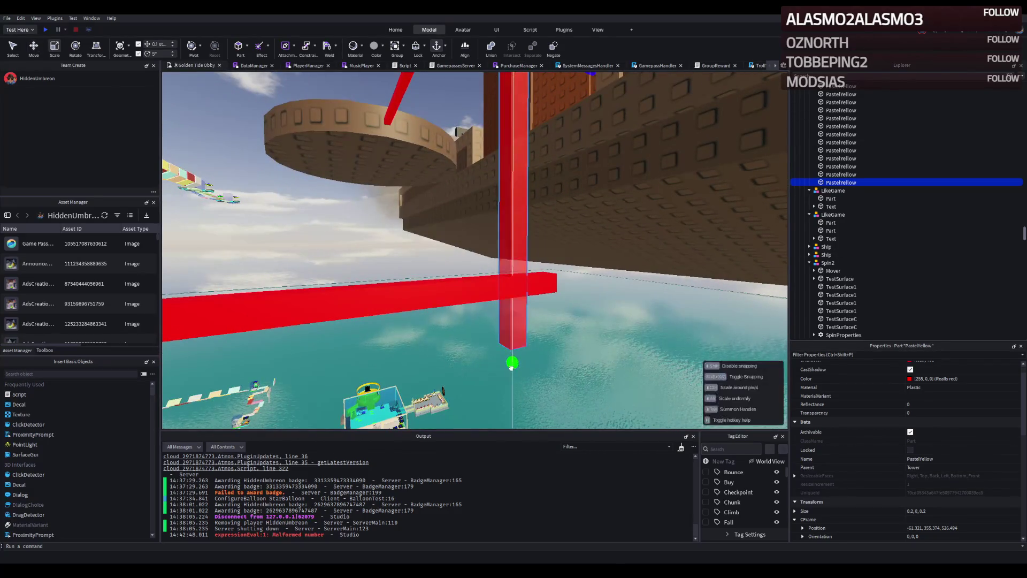
pyautogui.moveTo(511, 365); pyautogui.dragTo(523, 329)
pyautogui.press('w')
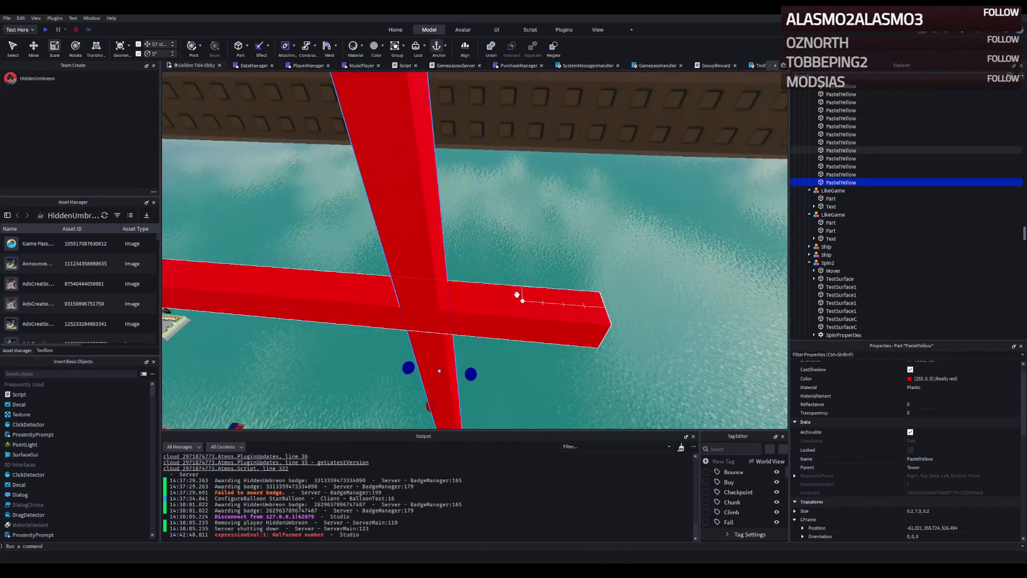
pyautogui.click(517, 295)
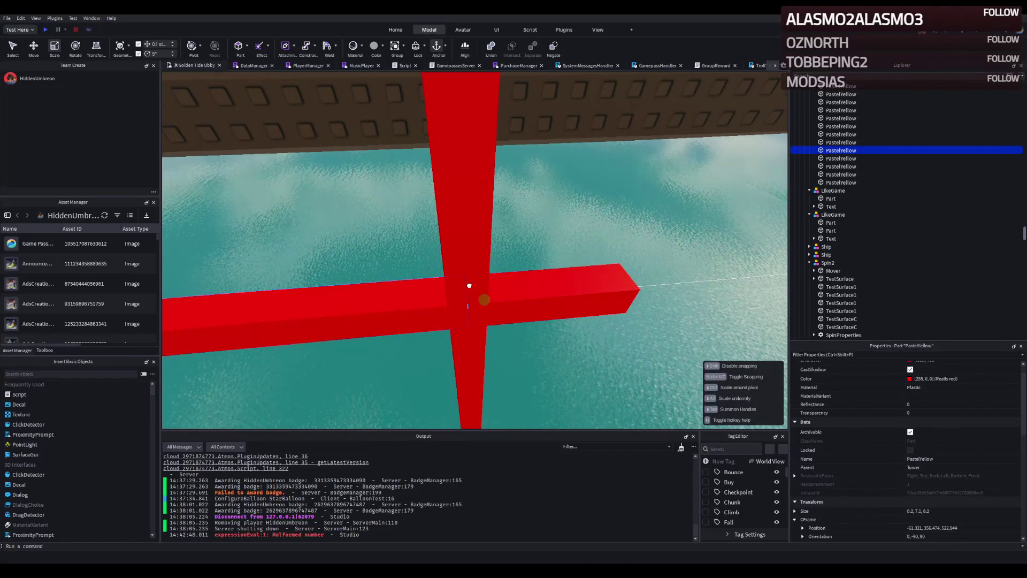
pyautogui.press('Delete')
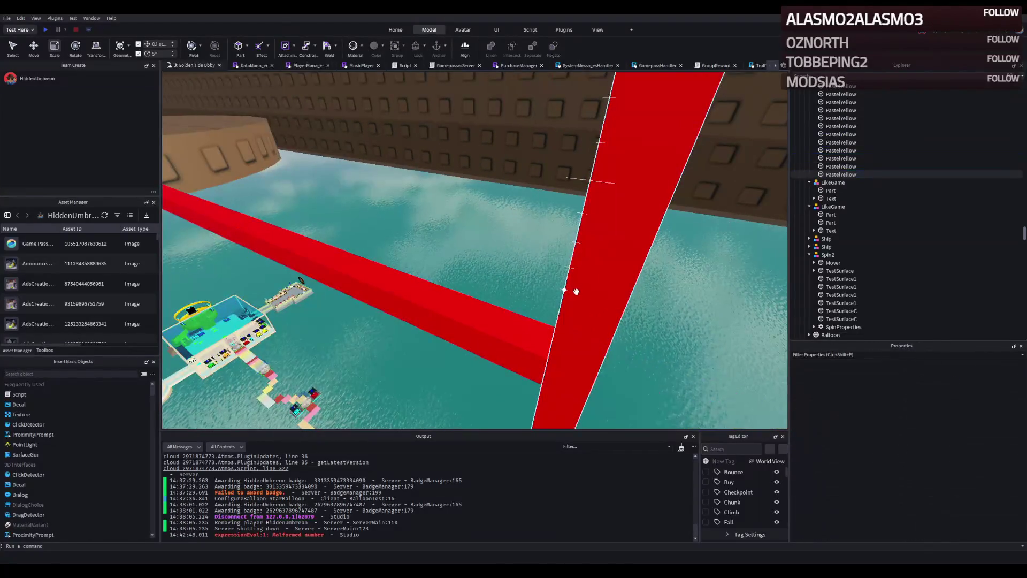
pyautogui.click(589, 298)
pyautogui.moveTo(568, 222)
pyautogui.mouseDown()
pyautogui.moveTo(583, 174)
pyautogui.moveTo(570, 254)
pyautogui.mouseUp()
pyautogui.click(679, 304)
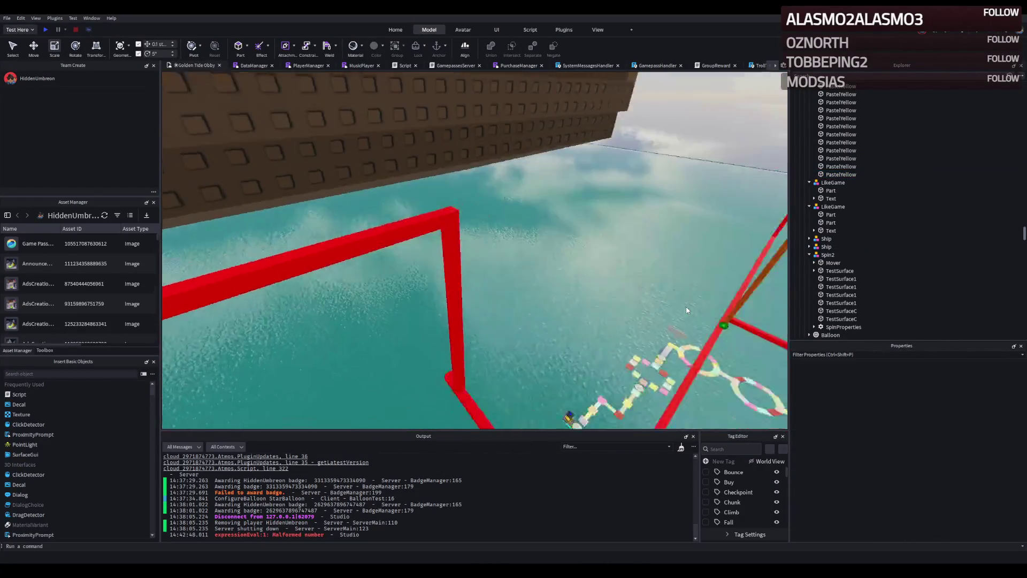
pyautogui.scroll(5, 686, 306)
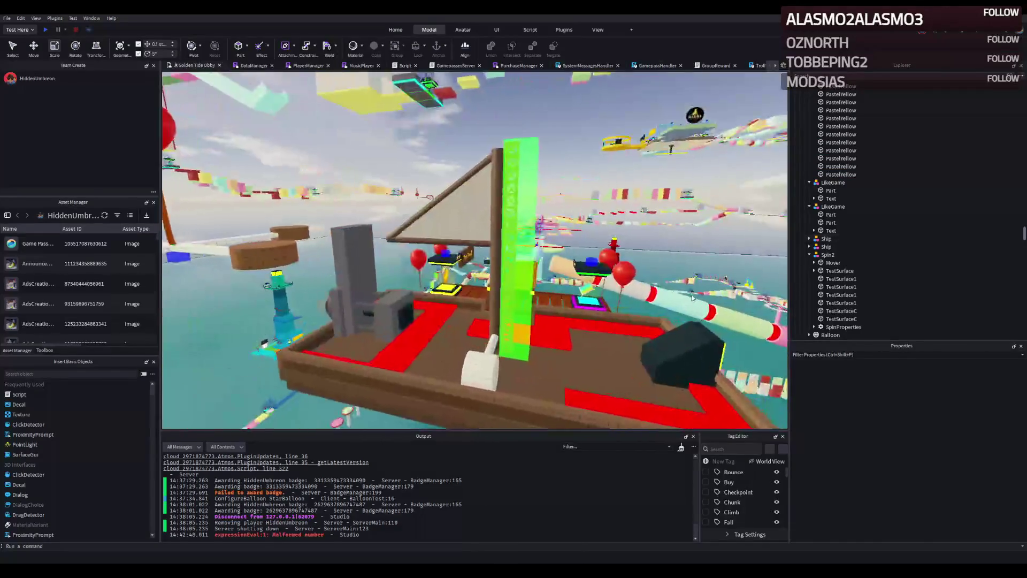
# - Trim the red beam near the tower to size 14.3 and start a play test
pyautogui.scroll(10, 617, 274)
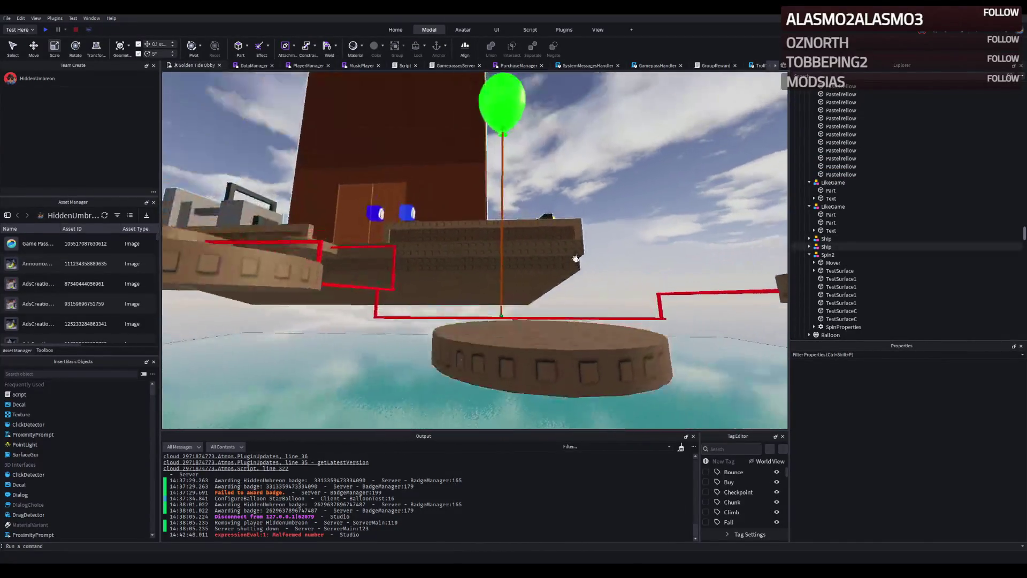
pyautogui.scroll(-10, 536, 272)
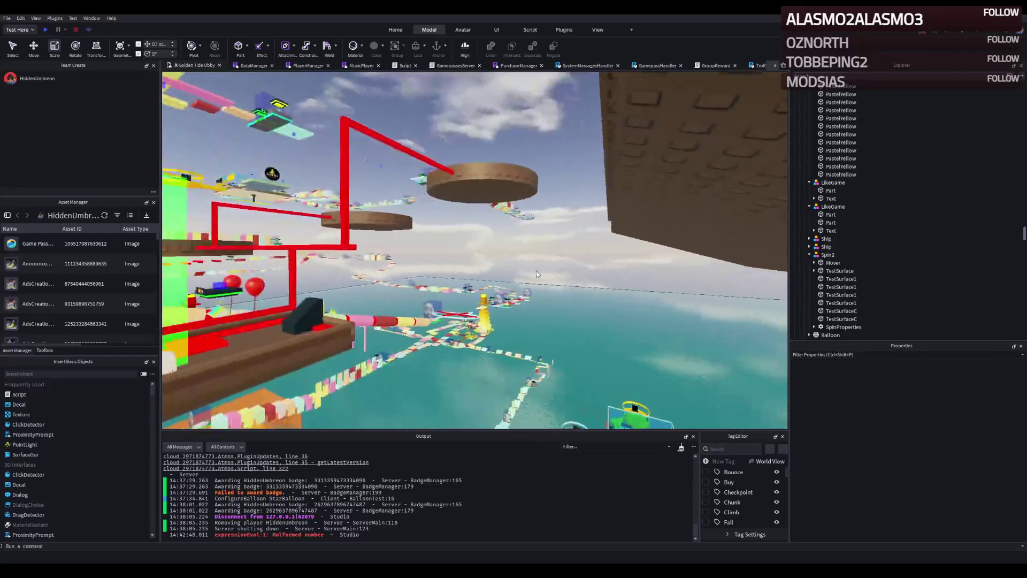
pyautogui.scroll(2, 514, 239)
pyautogui.click(515, 238)
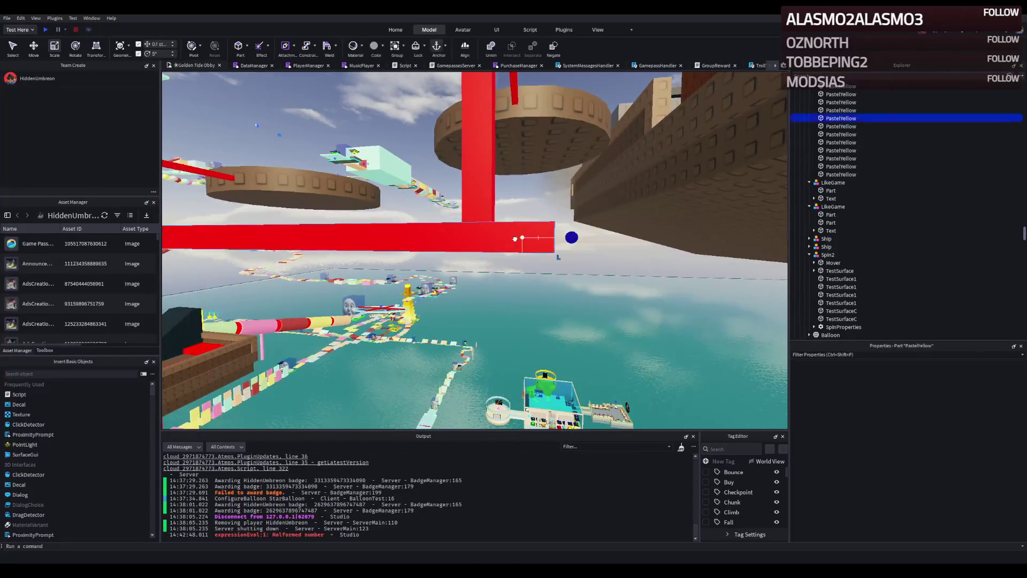
pyautogui.moveTo(563, 237); pyautogui.dragTo(526, 238)
pyautogui.click(514, 238)
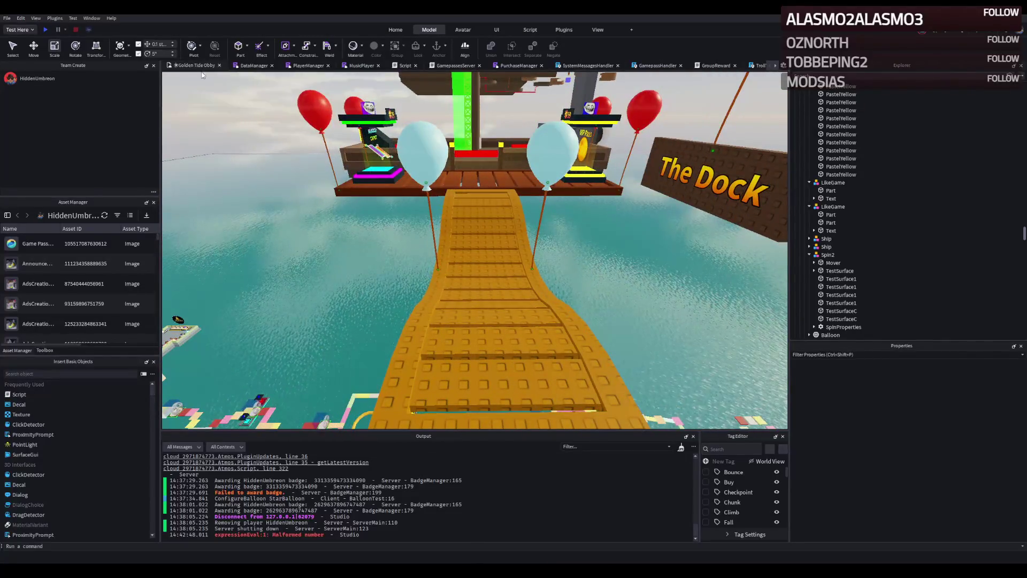
pyautogui.click(46, 31)
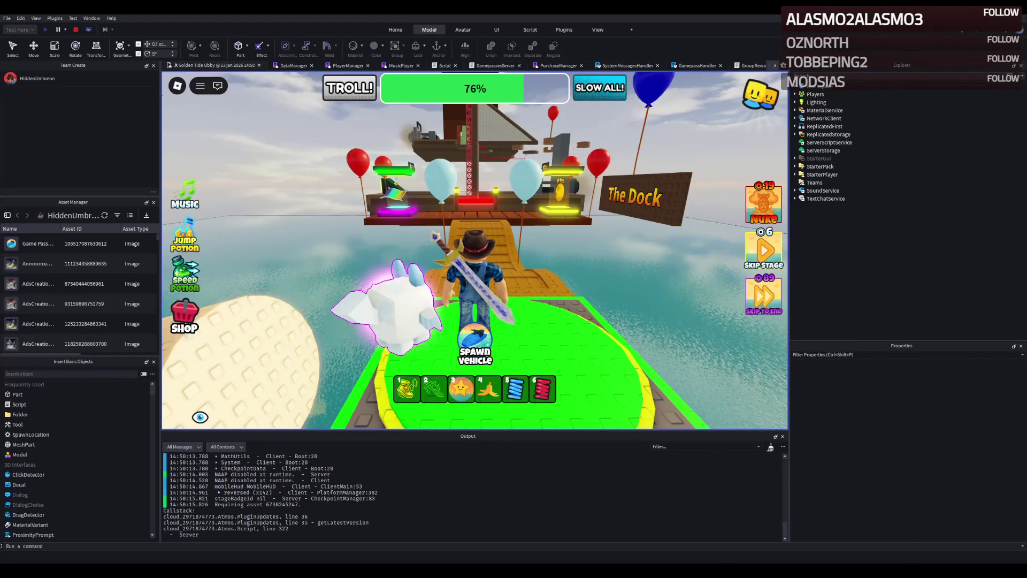
# - Run the avatar across the dock and red platform onto the grey cannon and brown platforms
pyautogui.press('w')
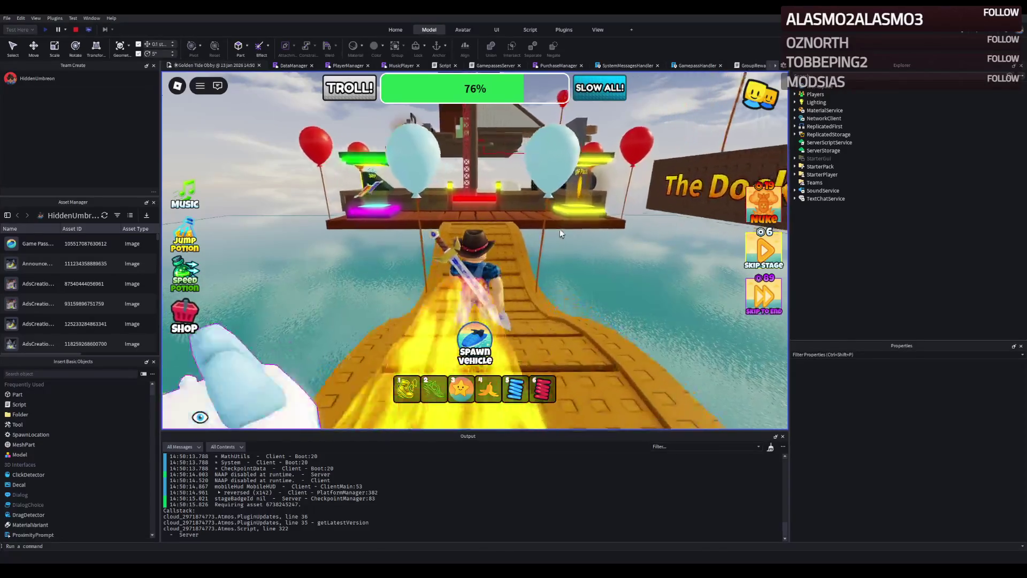
pyautogui.press('w')
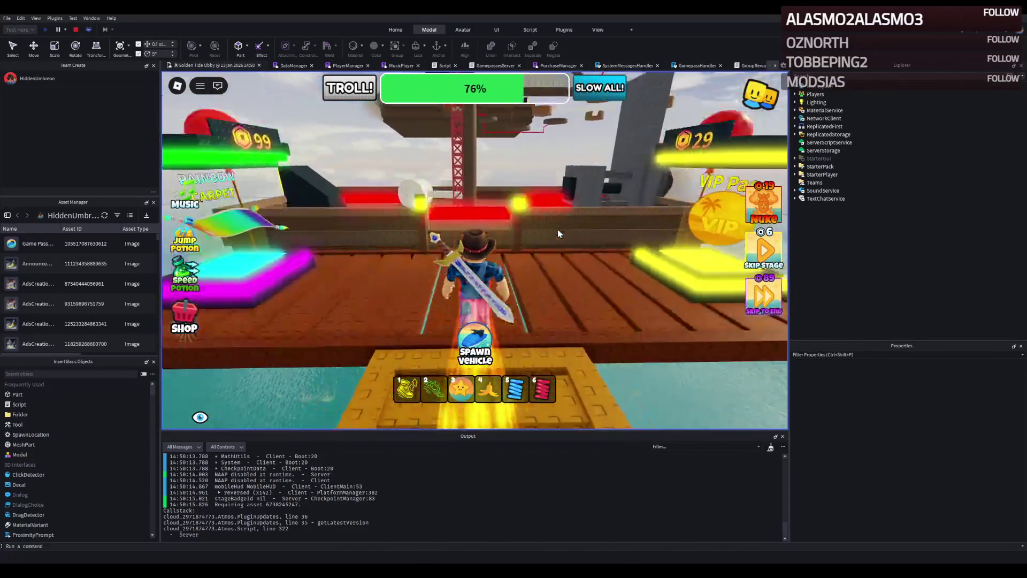
pyautogui.press('w')
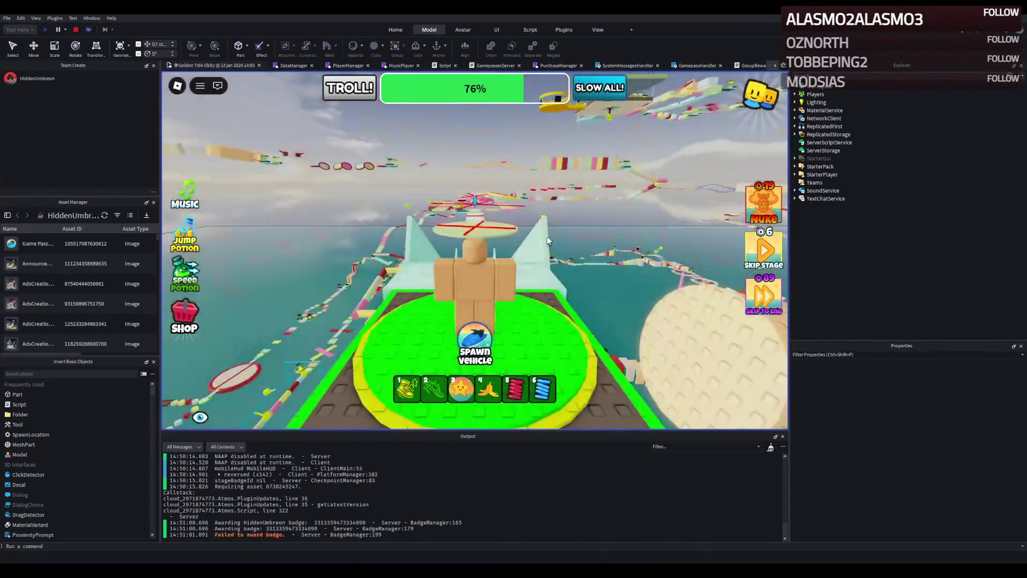
pyautogui.press('w')
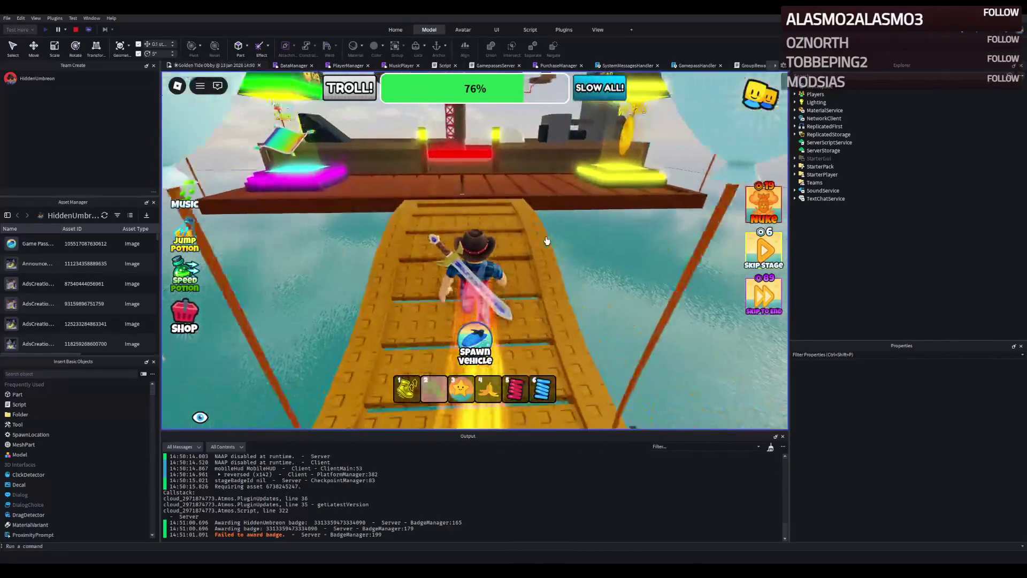
pyautogui.press('w')
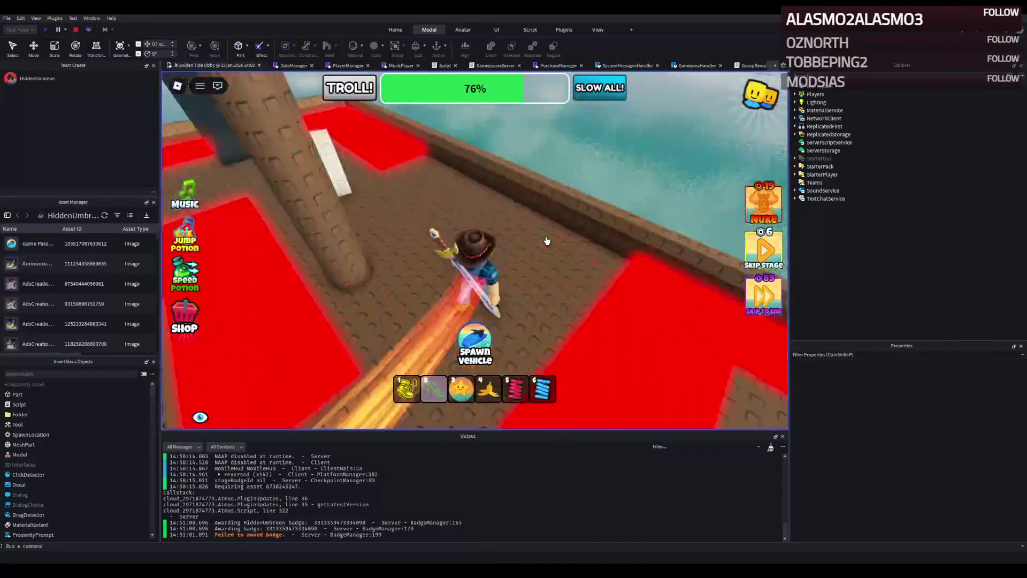
pyautogui.press('w')
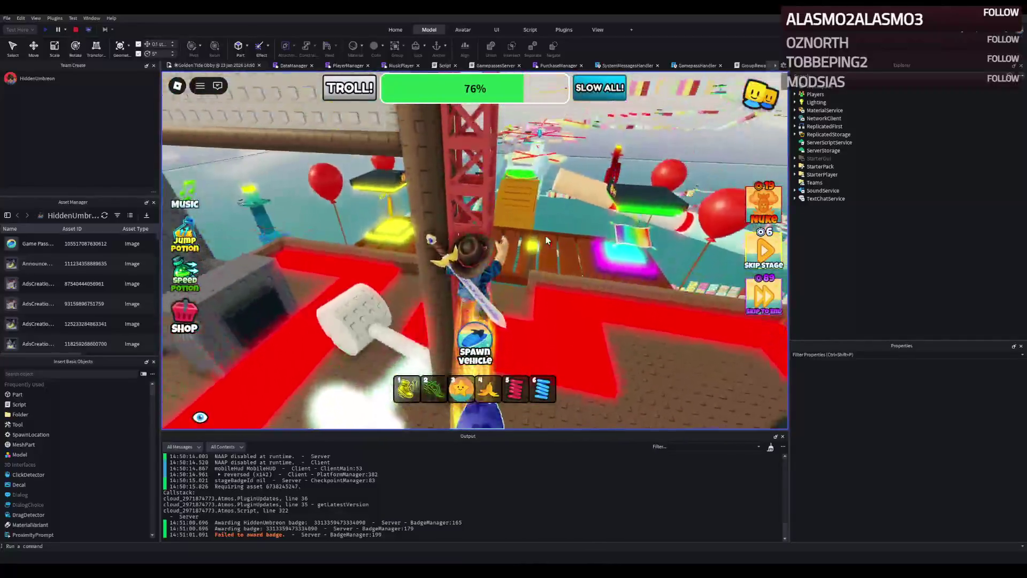
pyautogui.press('w')
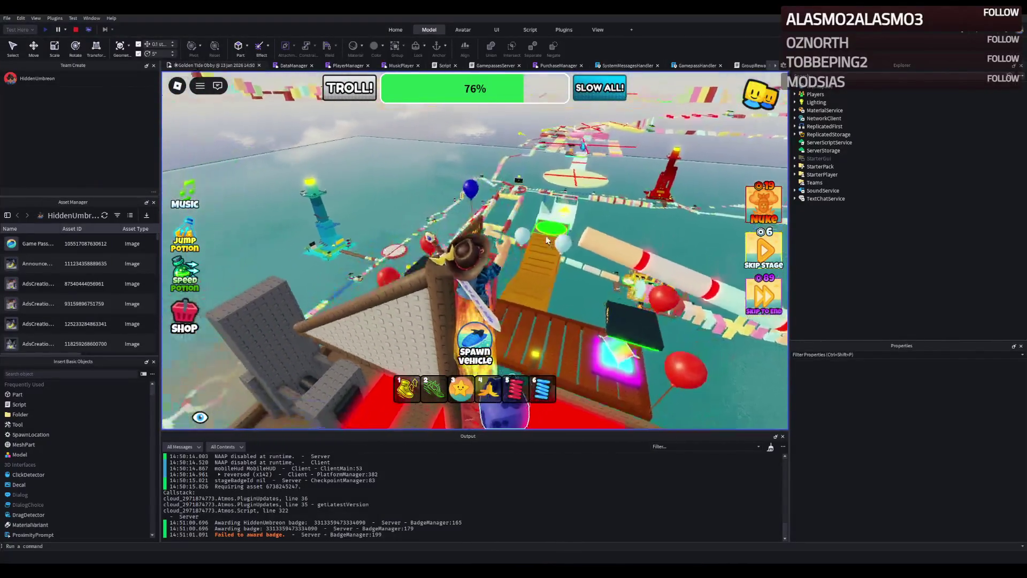
pyautogui.press('w')
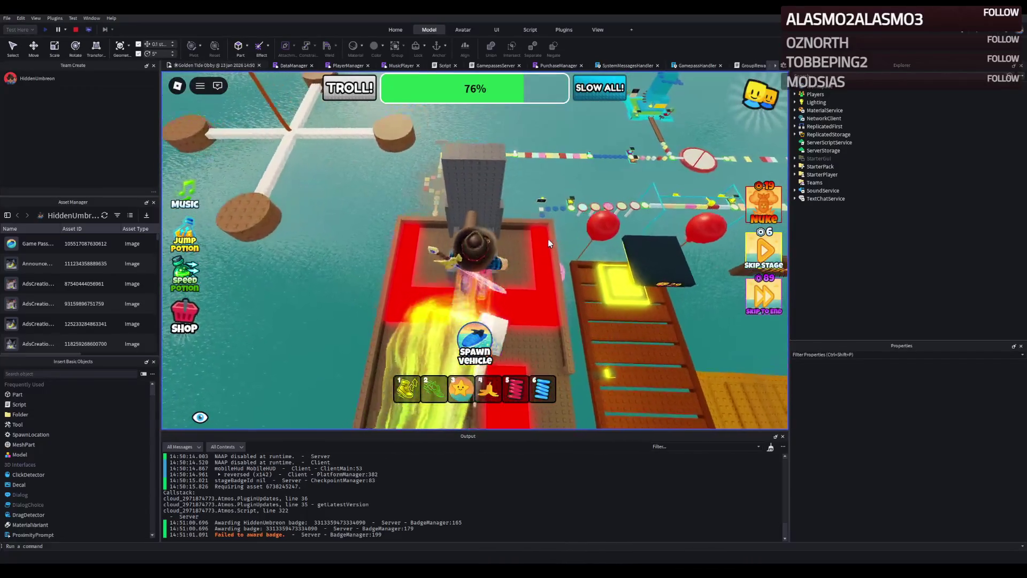
pyautogui.press('w')
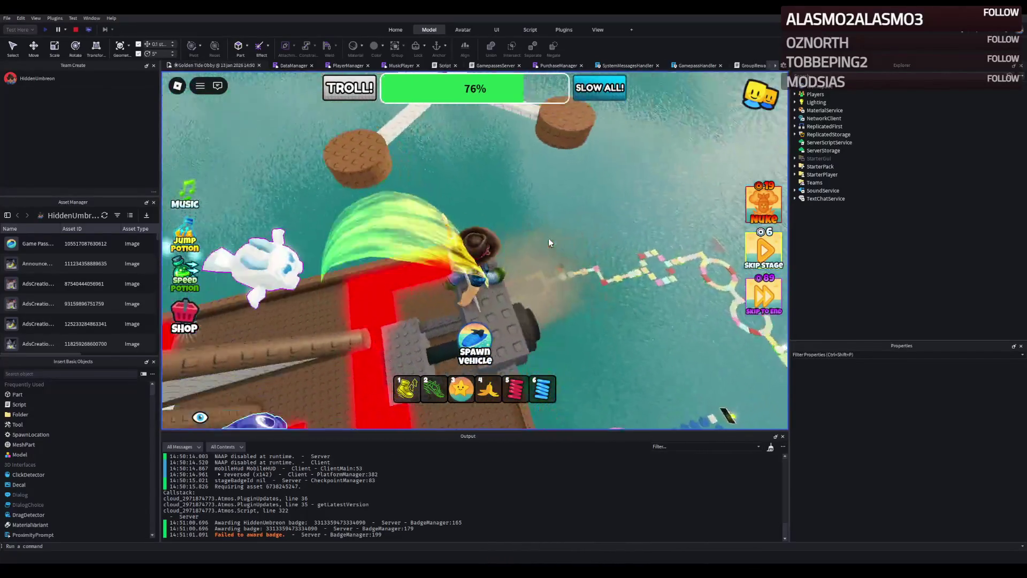
pyautogui.press('w')
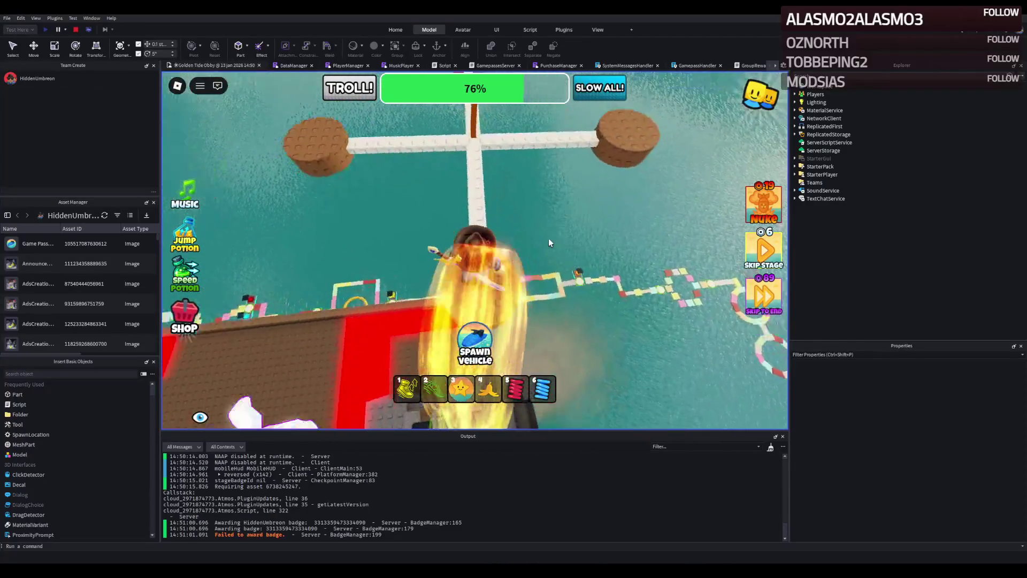
pyautogui.moveTo(559, 221); pyautogui.dragTo(581, 245)
pyautogui.press('Left')
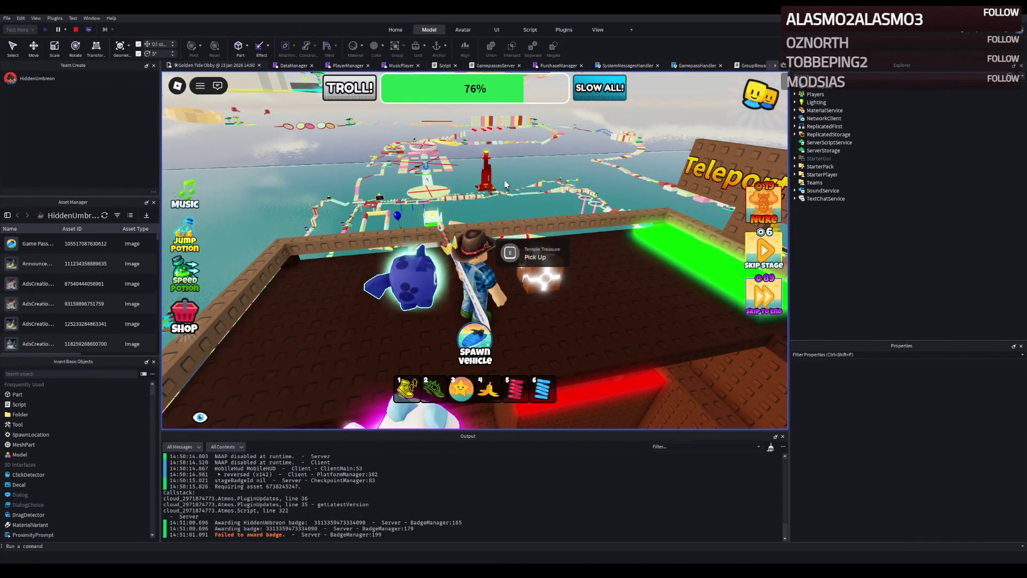
# - Stop the play test to return to the editor
pyautogui.click(73, 30)
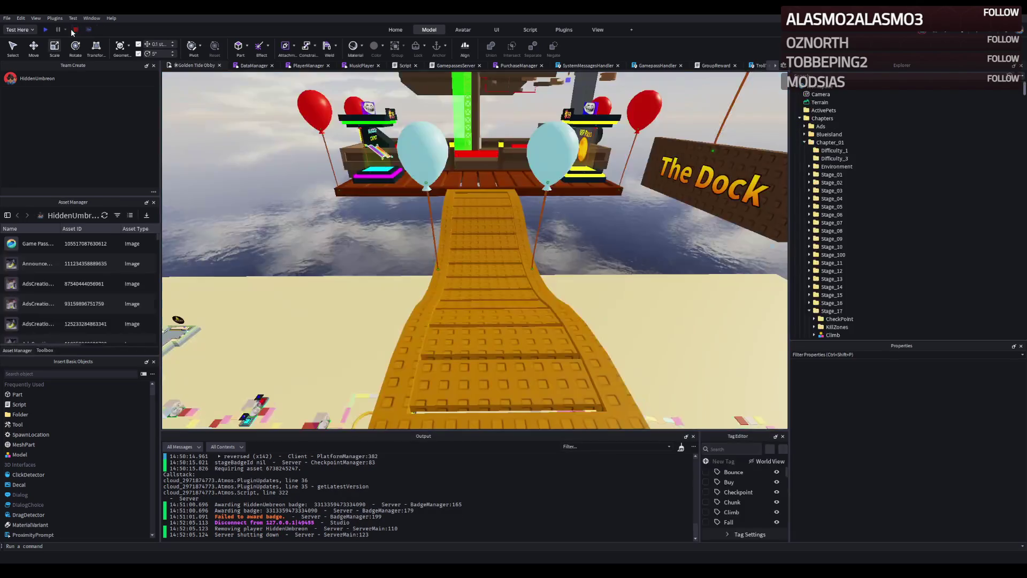
# - Fly over to the VIP island and select the orange box wall and its triangle marker
pyautogui.press('w')
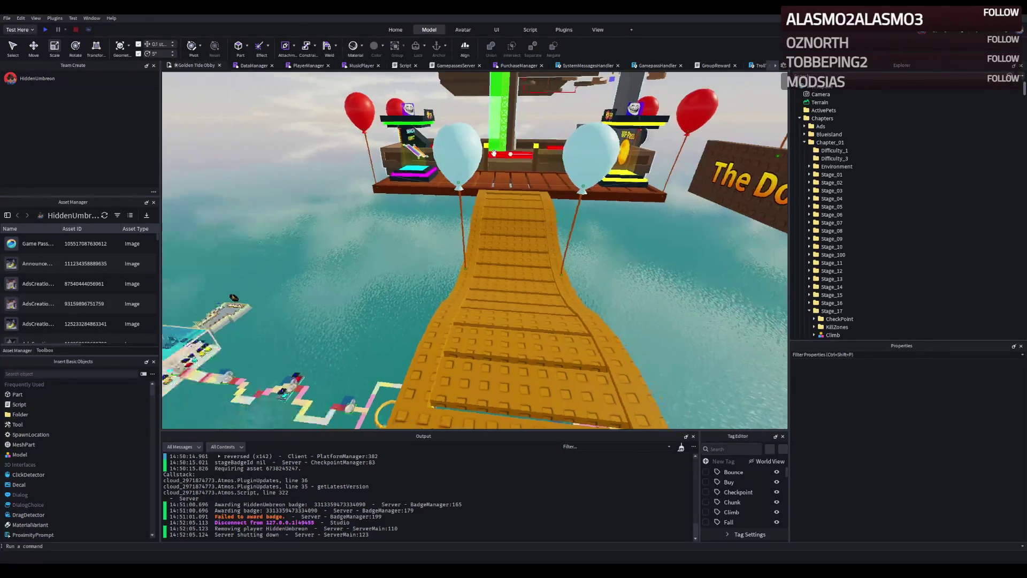
pyautogui.press('w')
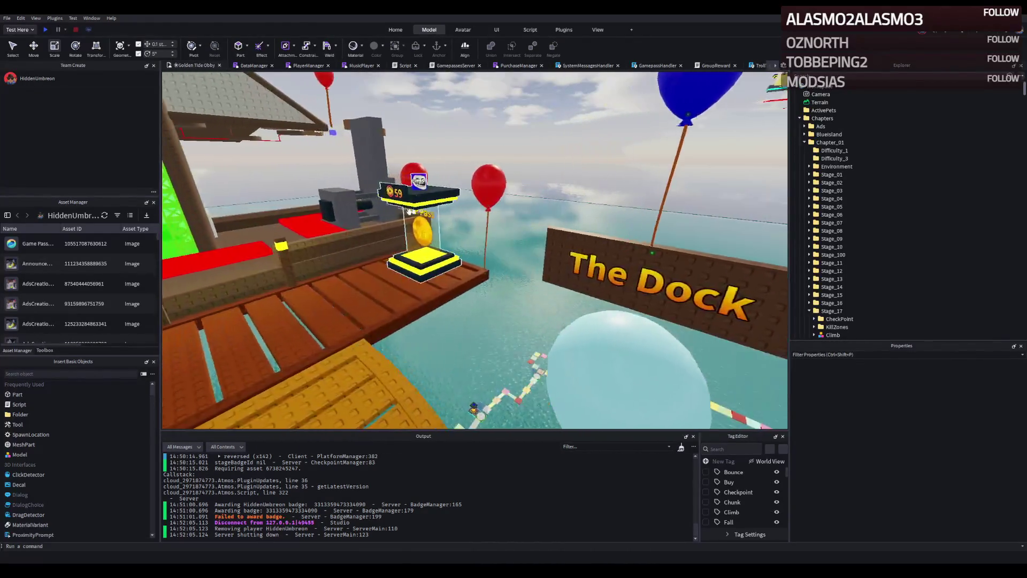
pyautogui.press('s')
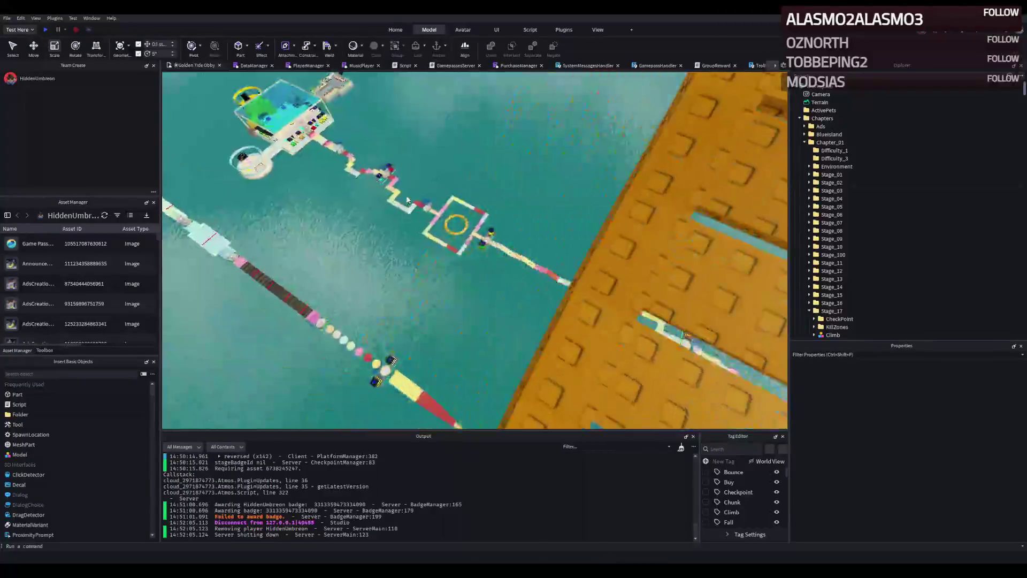
pyautogui.press('d')
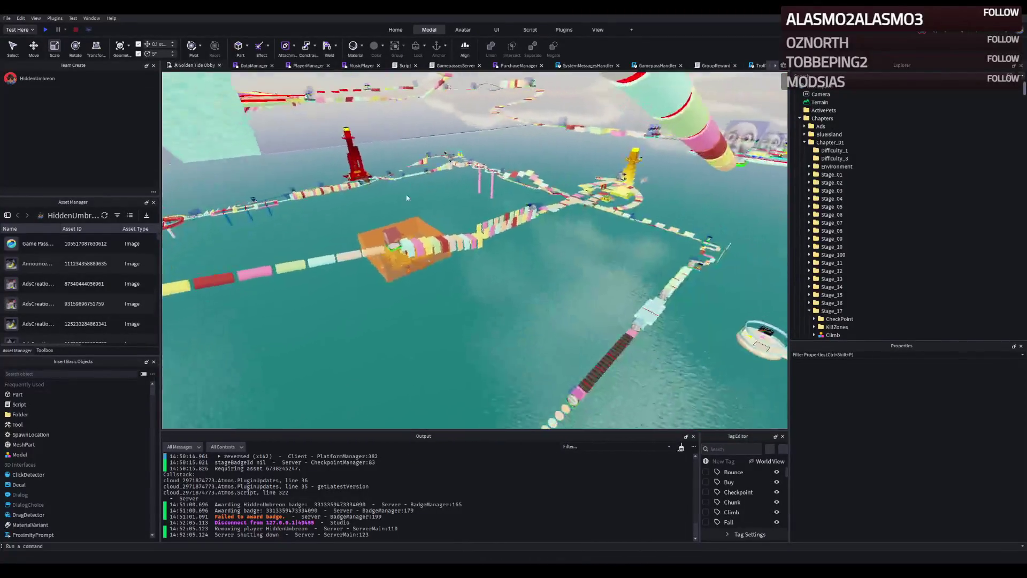
pyautogui.press('w')
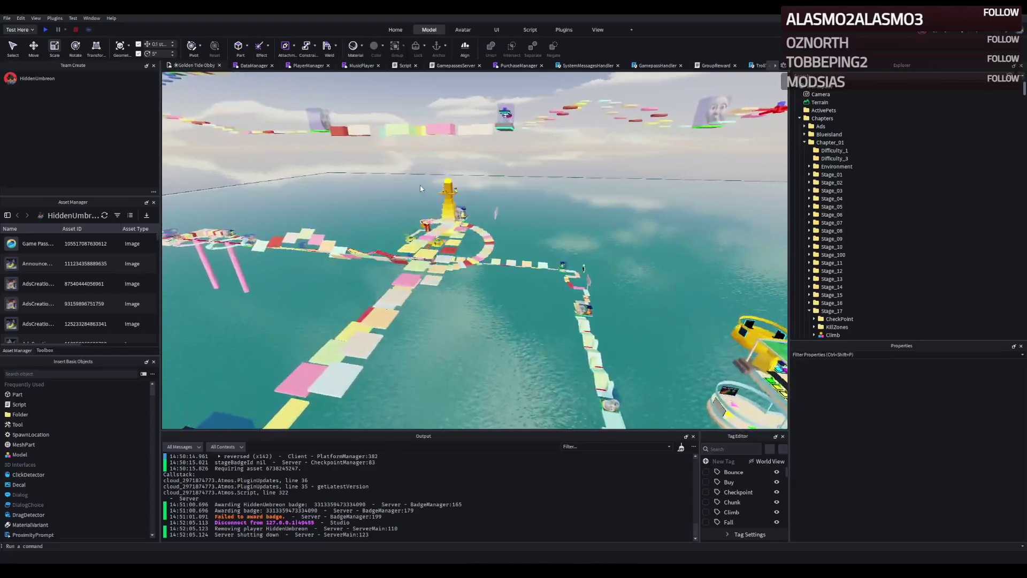
pyautogui.press('w')
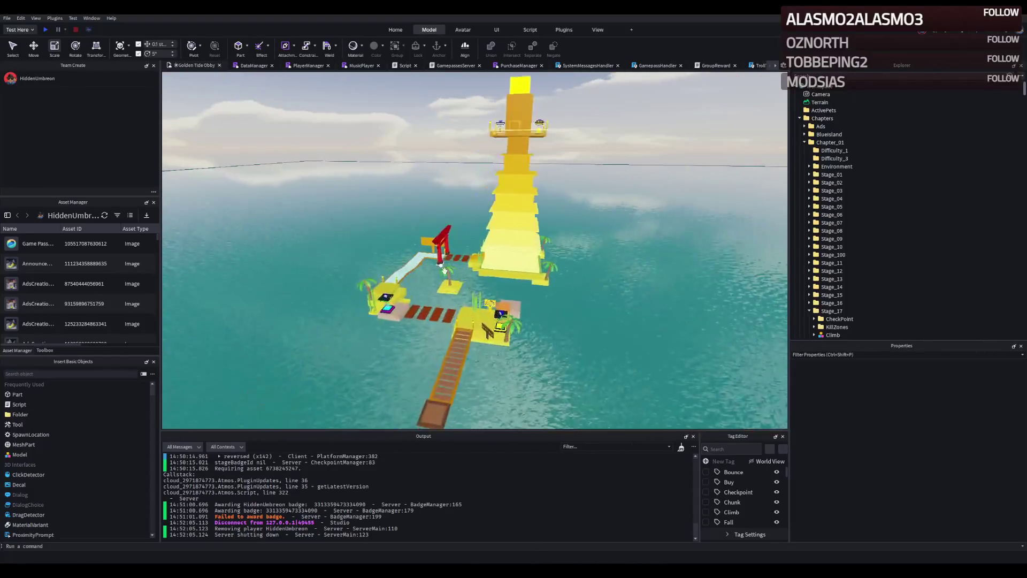
pyautogui.click(480, 318)
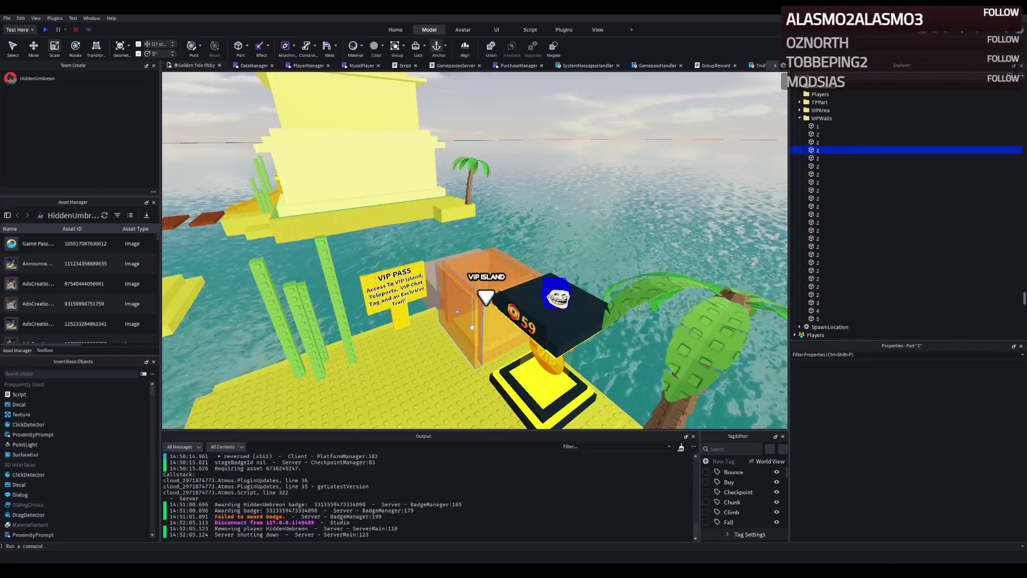
pyautogui.press('w')
pyautogui.press('w')
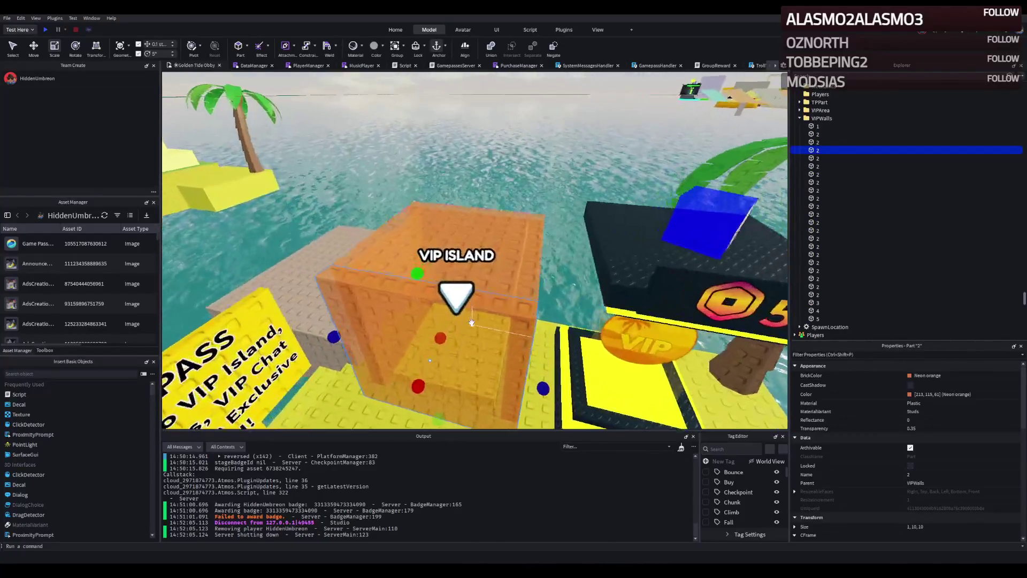
pyautogui.press('w')
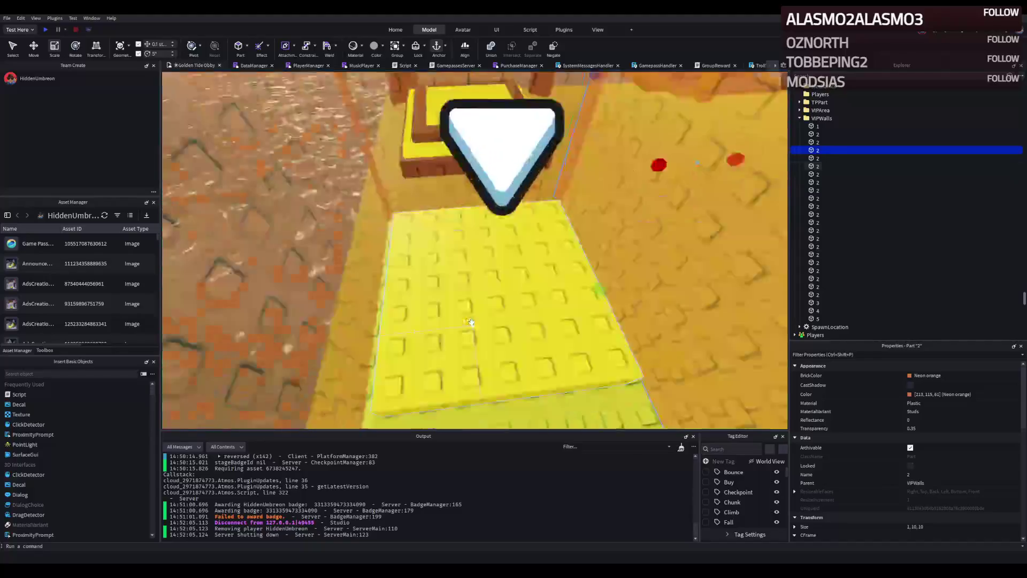
pyautogui.click(500, 152)
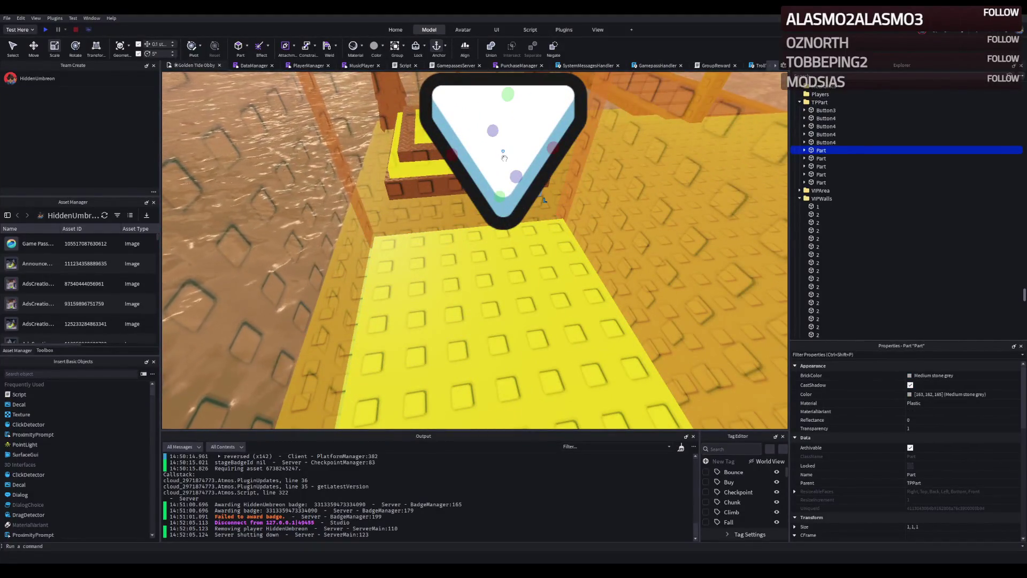
pyautogui.press('s')
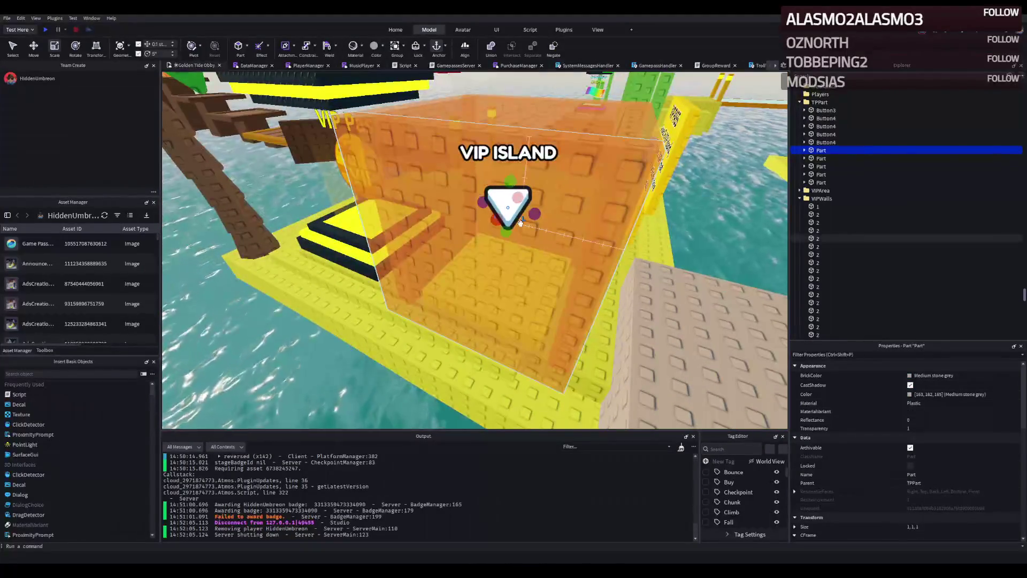
# - Switch to Move and add the yellow floor pad and the box walls to the selection
pyautogui.hotkey('ctrl', '2')
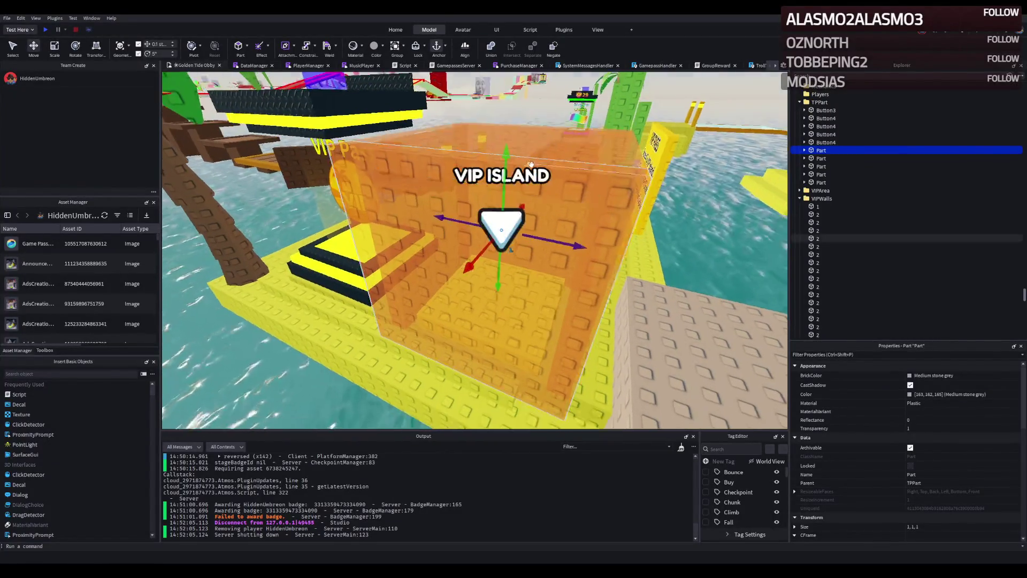
pyautogui.press('w')
pyautogui.press('w')
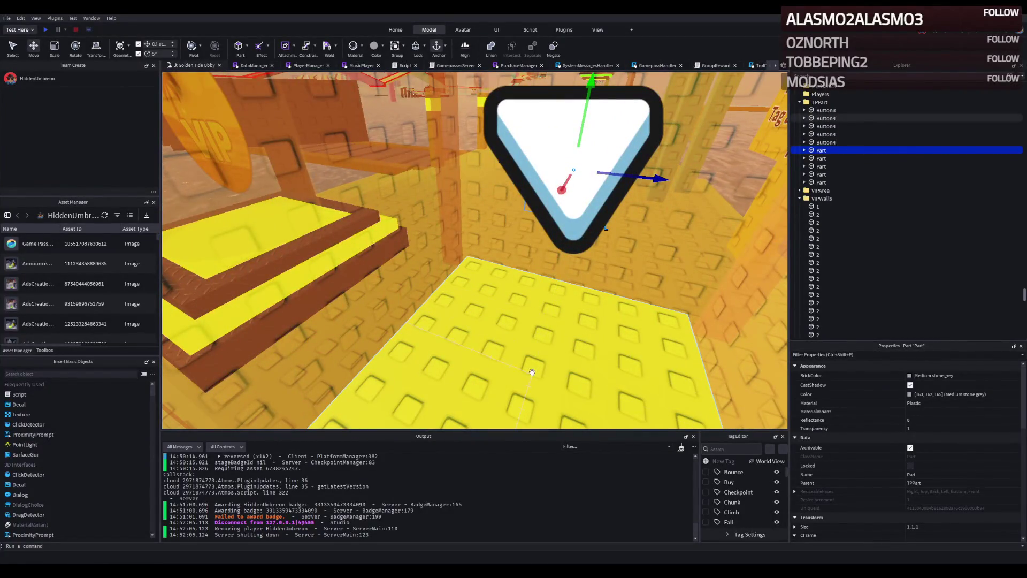
pyautogui.click(532, 371)
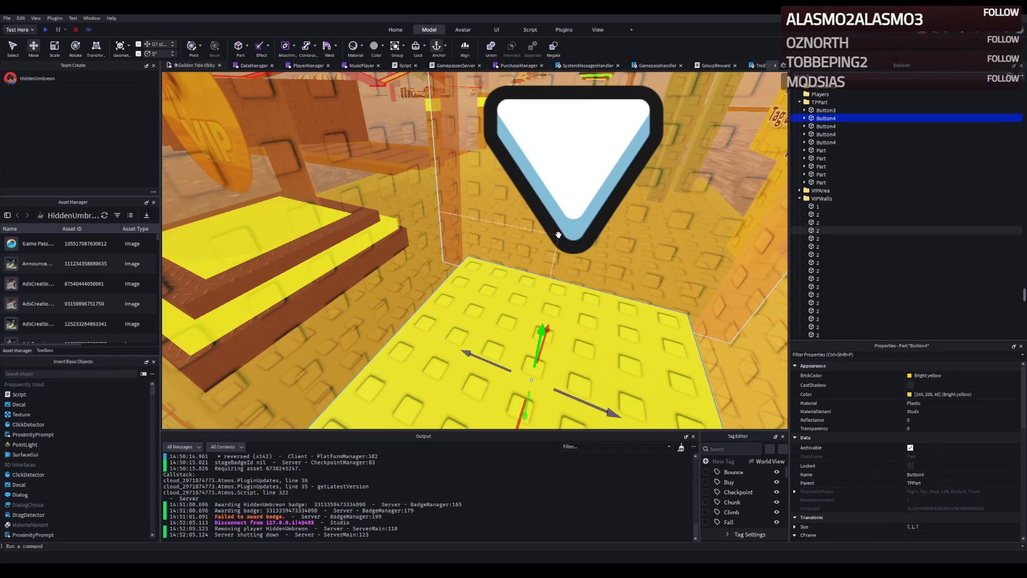
pyautogui.press('a')
pyautogui.keyDown('ctrl'); pyautogui.click(406, 217); pyautogui.keyUp('ctrl')
pyautogui.keyDown('ctrl'); pyautogui.click(275, 336); pyautogui.keyUp('ctrl')
pyautogui.keyDown('ctrl'); pyautogui.click(649, 225); pyautogui.keyUp('ctrl')
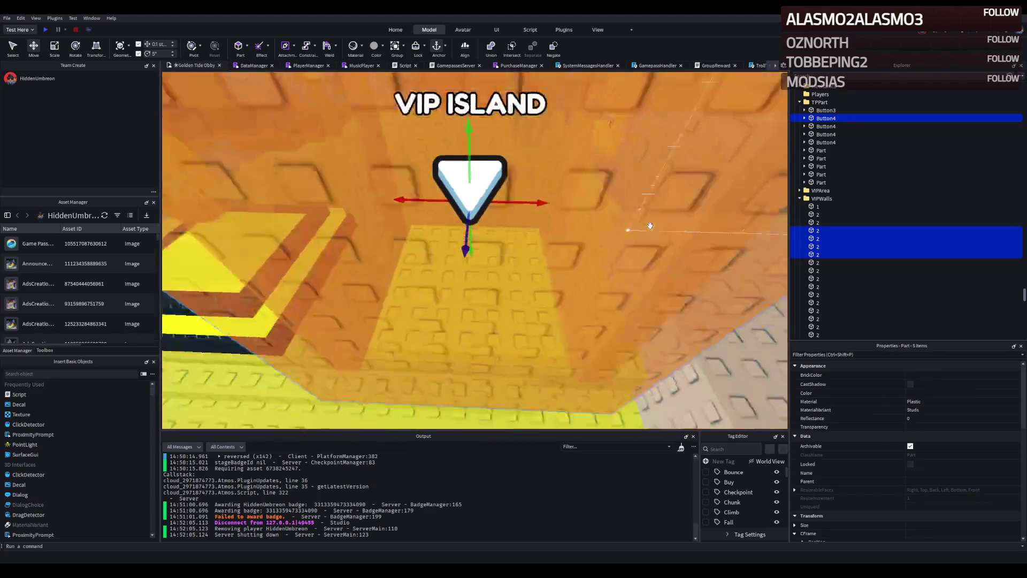
pyautogui.keyDown('ctrl'); pyautogui.click(521, 161); pyautogui.keyUp('ctrl')
pyautogui.keyDown('ctrl'); pyautogui.click(522, 149); pyautogui.keyUp('ctrl')
pyautogui.scroll(1, 471, 231)
pyautogui.scroll(-2, 476, 278)
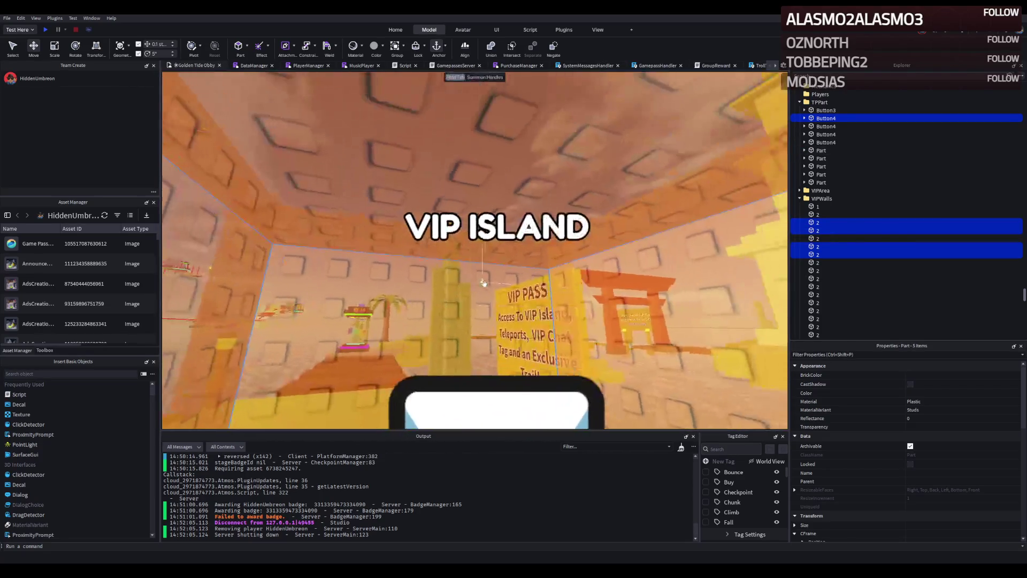
pyautogui.scroll(2, 472, 378)
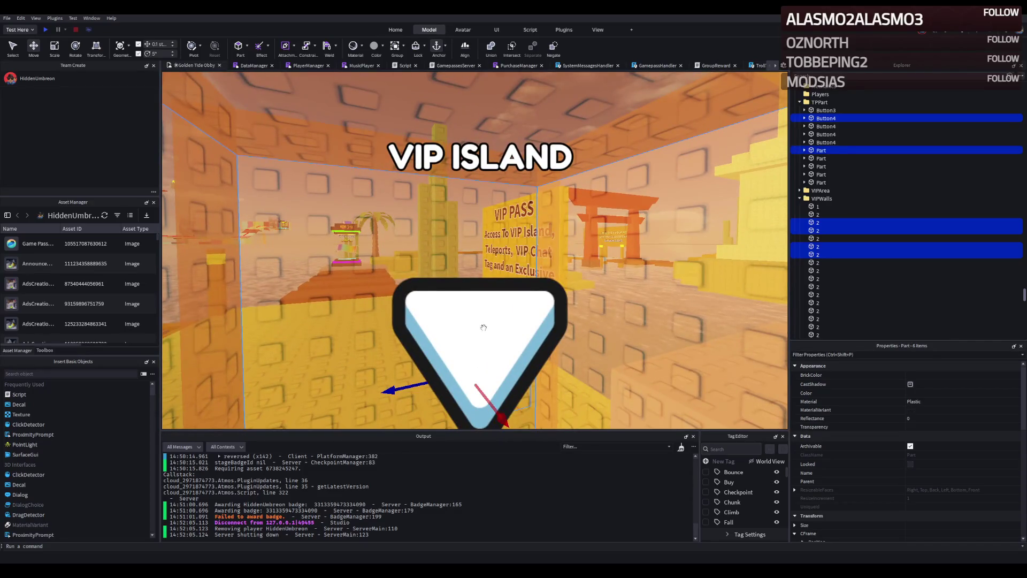
pyautogui.scroll(-5, 486, 326)
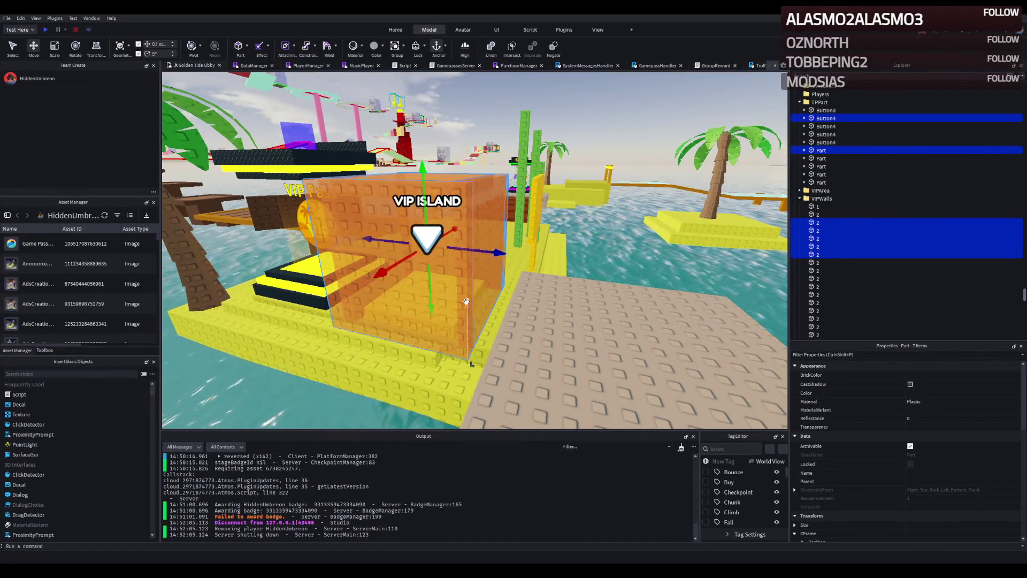
# - Slide the VIP Island box onto the dock beside the podiums and rotate the VIP podium a quarter turn
pyautogui.hotkey('ctrl', 'd')
pyautogui.moveTo(466, 299); pyautogui.dragTo(465, 282)
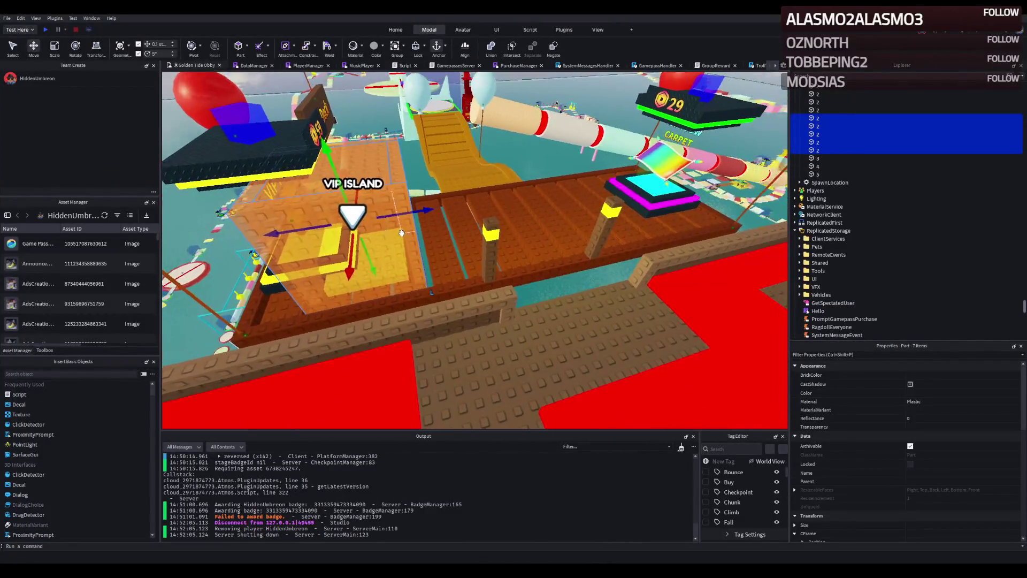
pyautogui.moveTo(511, 216); pyautogui.dragTo(474, 228)
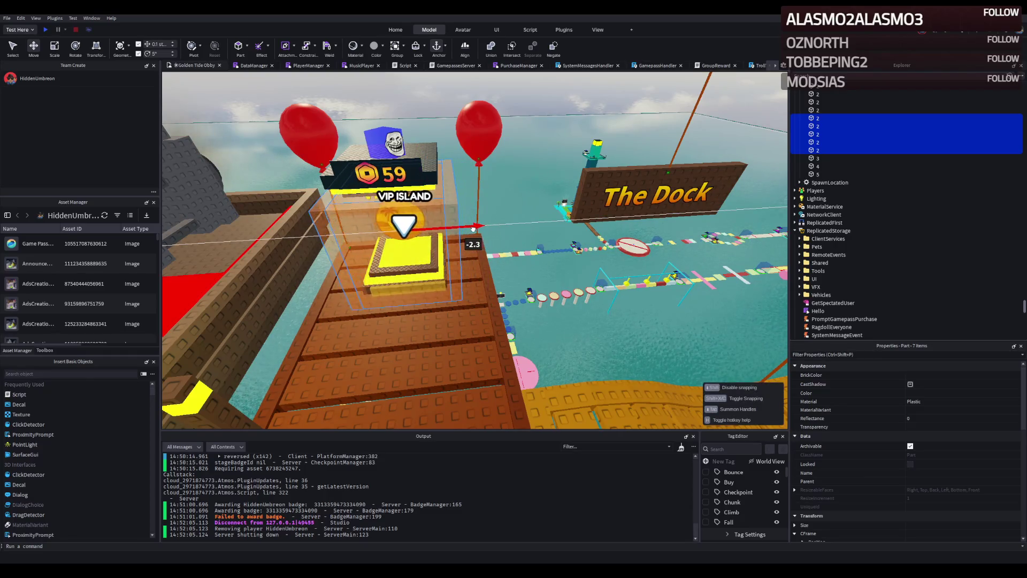
pyautogui.moveTo(471, 230)
pyautogui.mouseDown()
pyautogui.moveTo(416, 241)
pyautogui.moveTo(449, 251)
pyautogui.mouseUp()
pyautogui.click(428, 159)
pyautogui.hotkey('ctrl', 'r')
# - Shift the VIP podium along the dock to about Z 501 beside the box, then start a play test
pyautogui.click(317, 247)
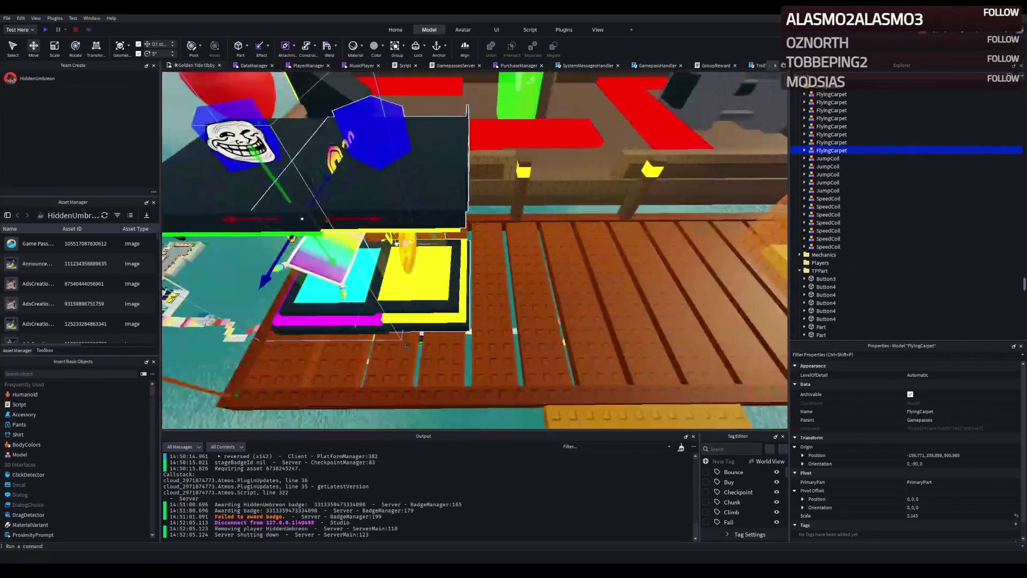
pyautogui.click(451, 256)
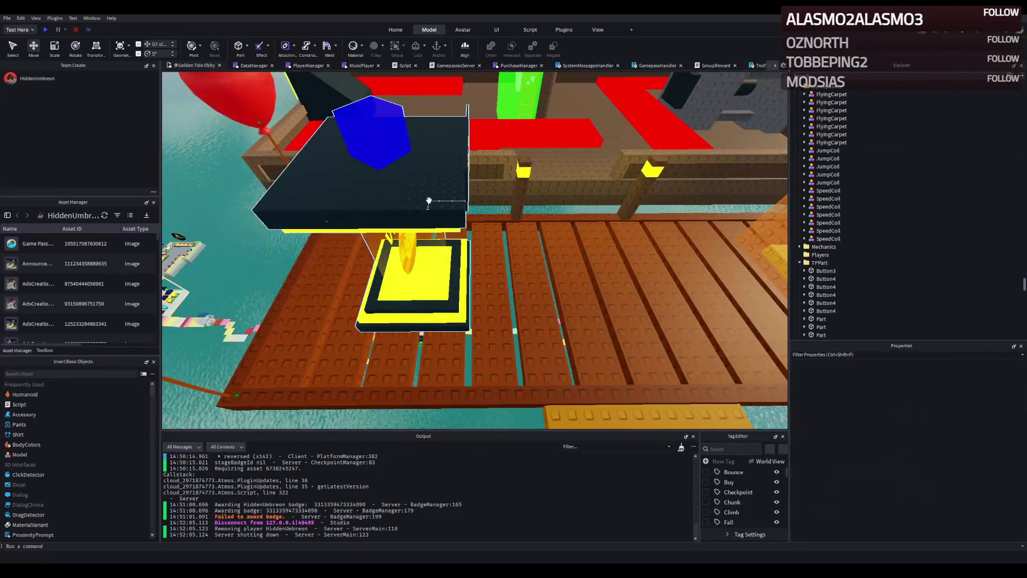
pyautogui.moveTo(465, 279); pyautogui.dragTo(461, 275)
pyautogui.moveTo(422, 206)
pyautogui.mouseDown()
pyautogui.moveTo(409, 207)
pyautogui.moveTo(443, 202)
pyautogui.moveTo(248, 89)
pyautogui.mouseUp()
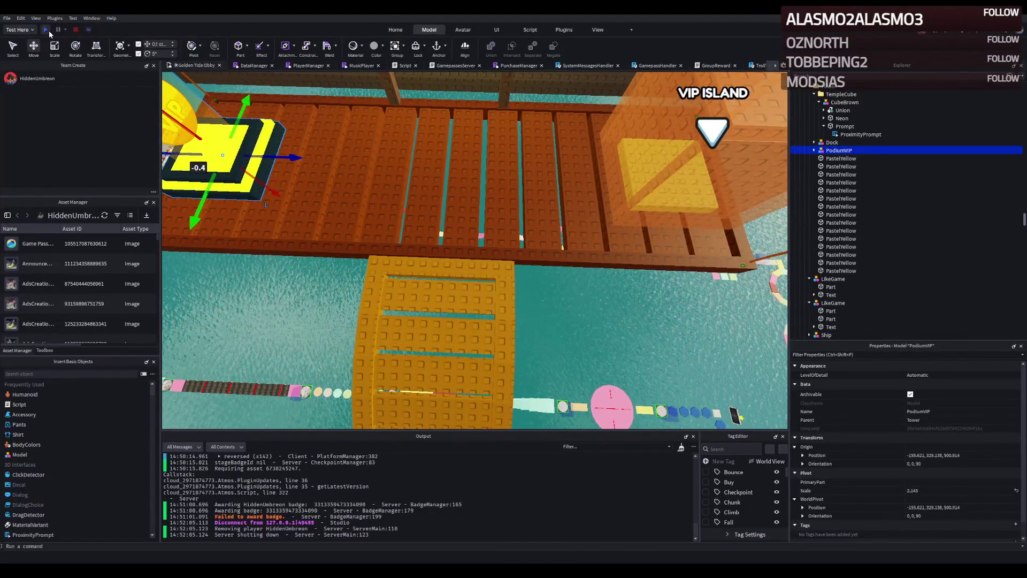
pyautogui.click(50, 30)
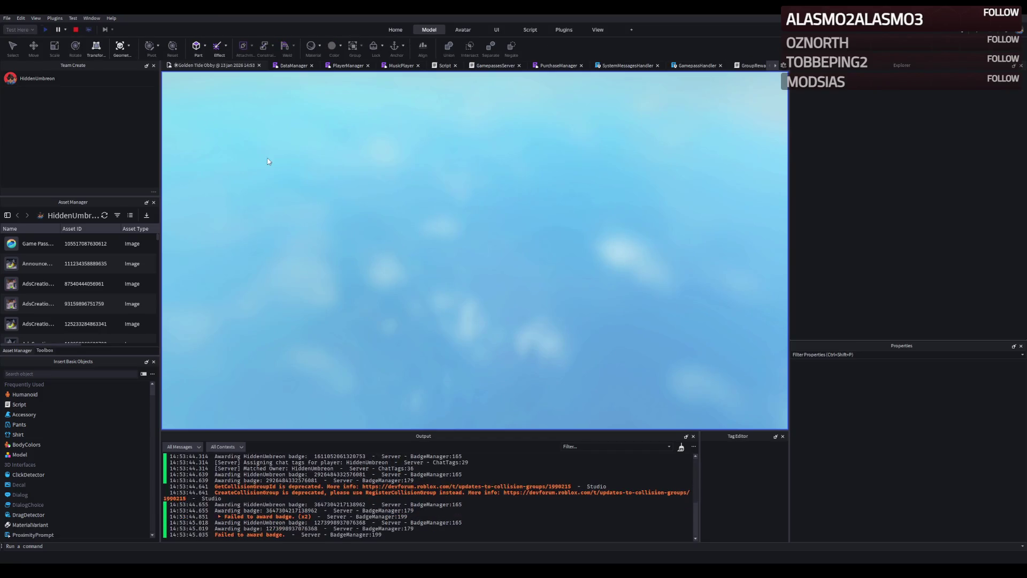
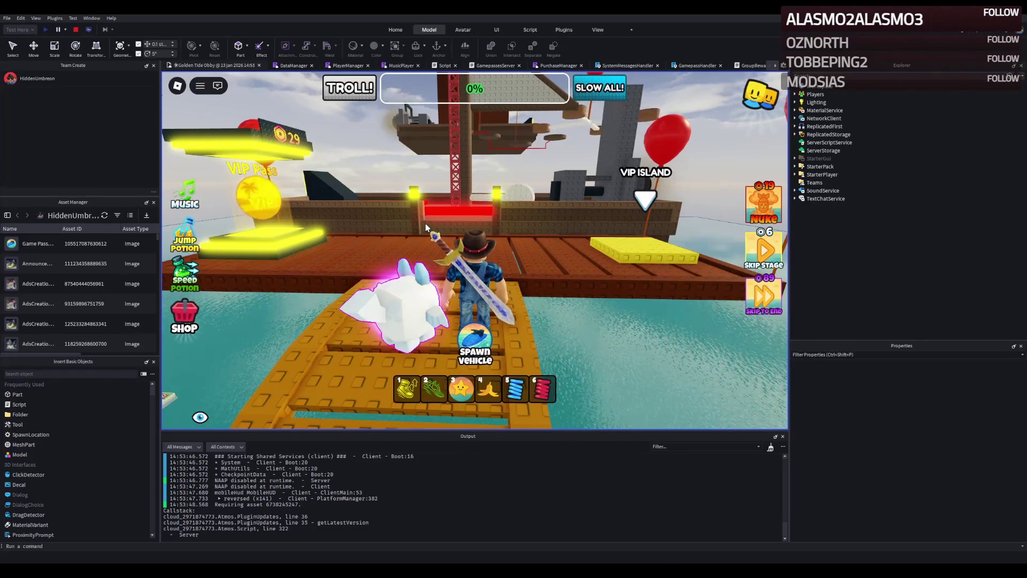
# - Walk the avatar across the VIP pad and lobby onto the green Lobby pad and teleport to start
pyautogui.press('w')
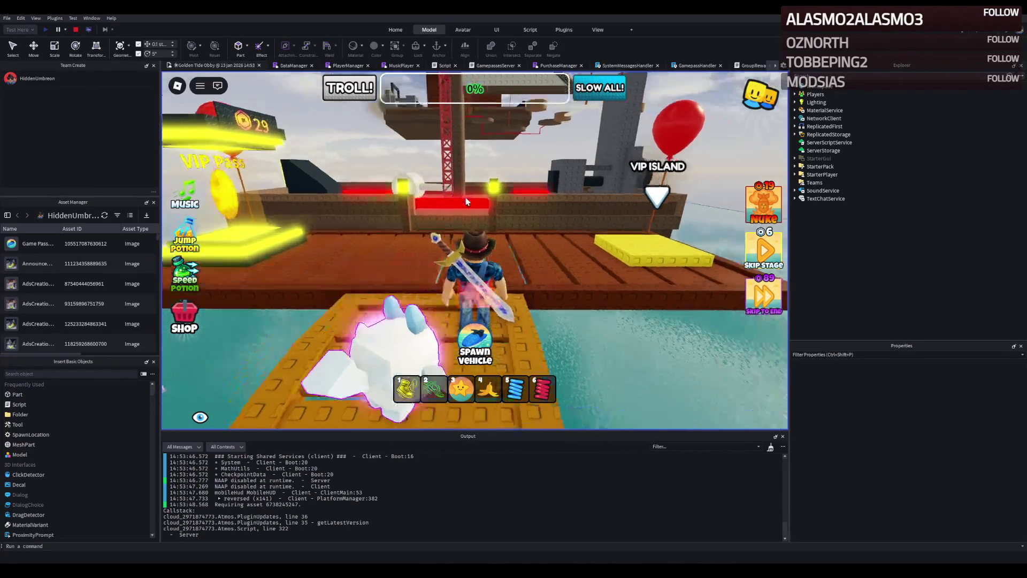
pyautogui.press('w')
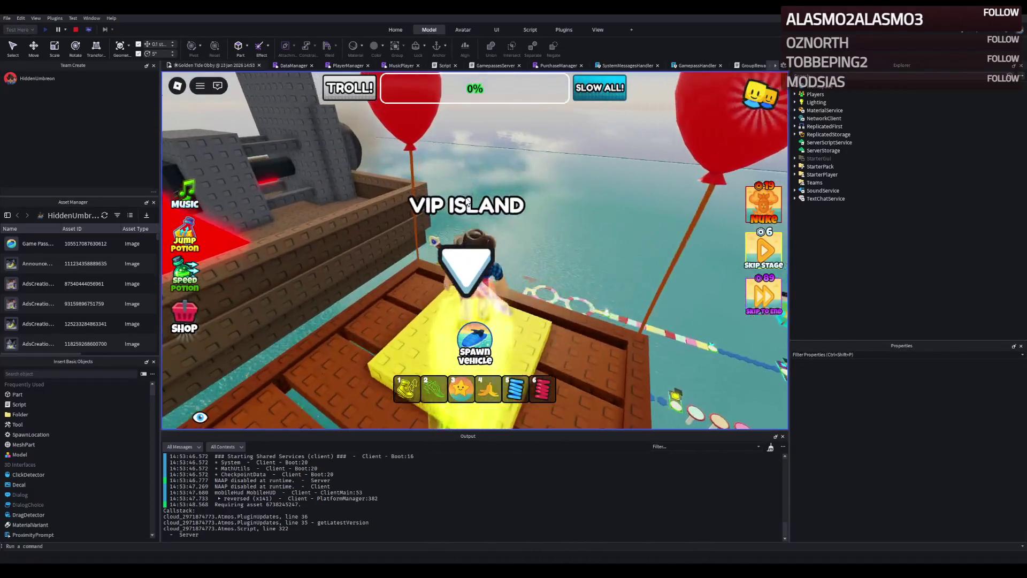
pyautogui.press('w')
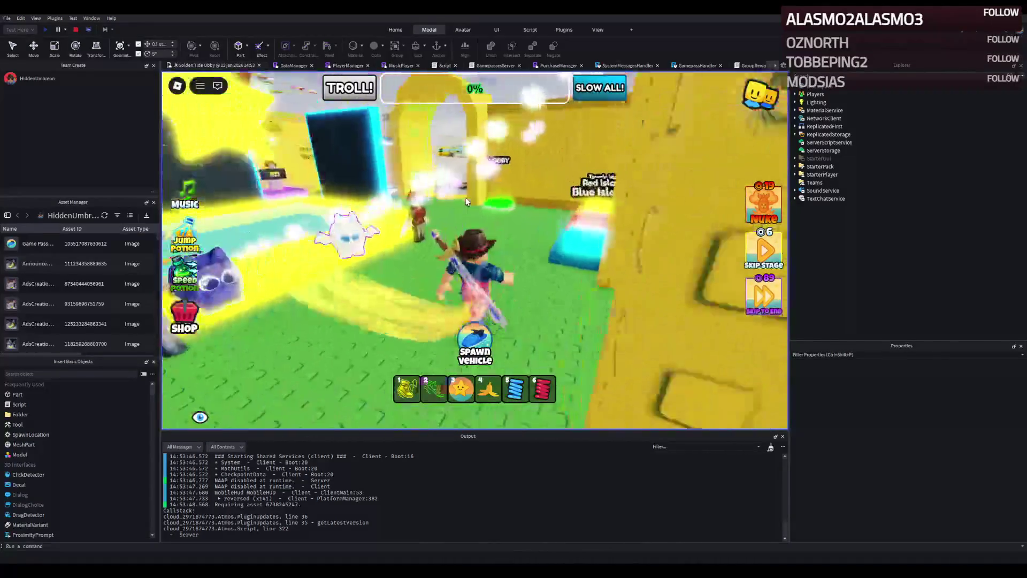
pyautogui.press('w')
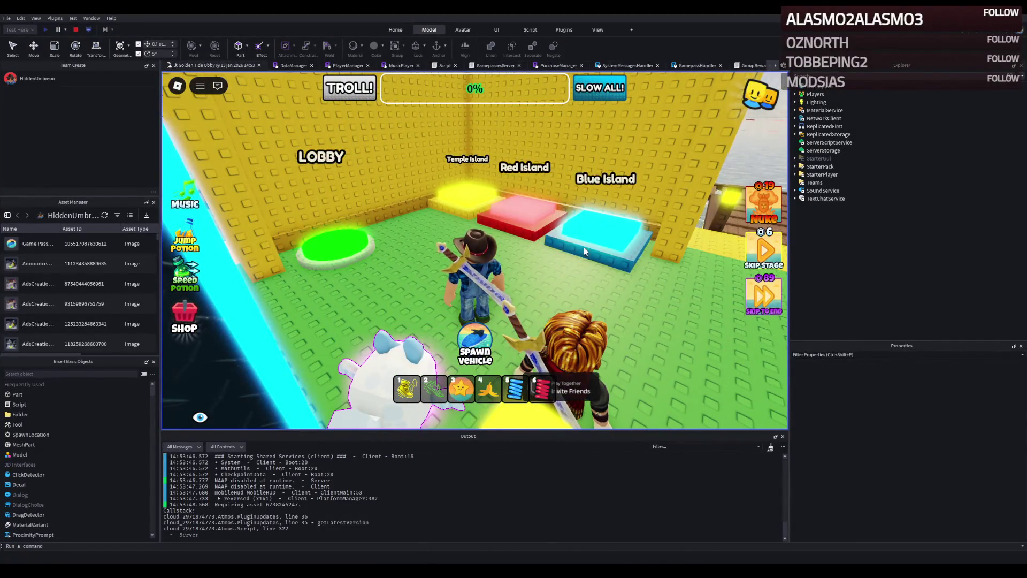
pyautogui.press('a')
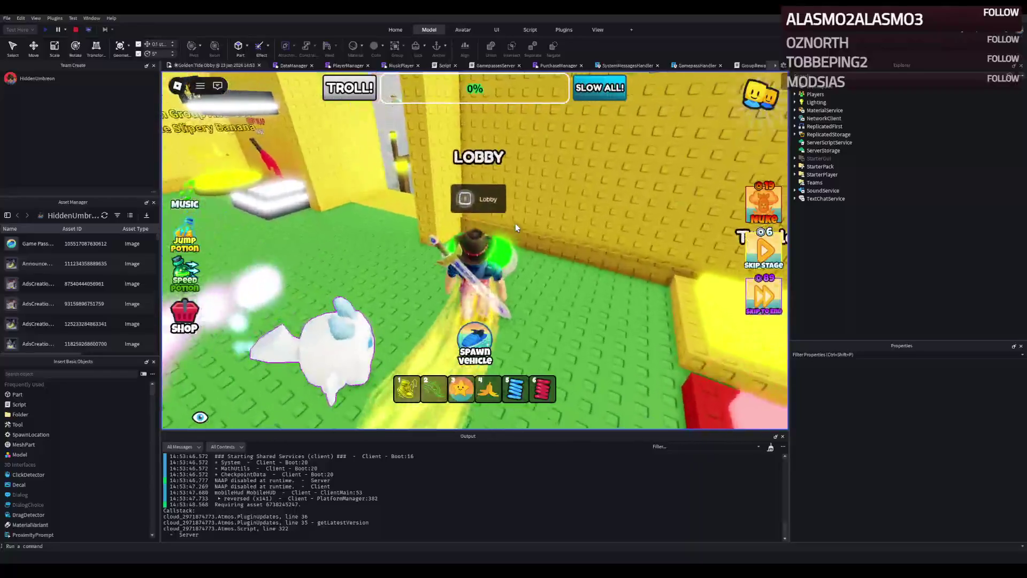
pyautogui.press('e')
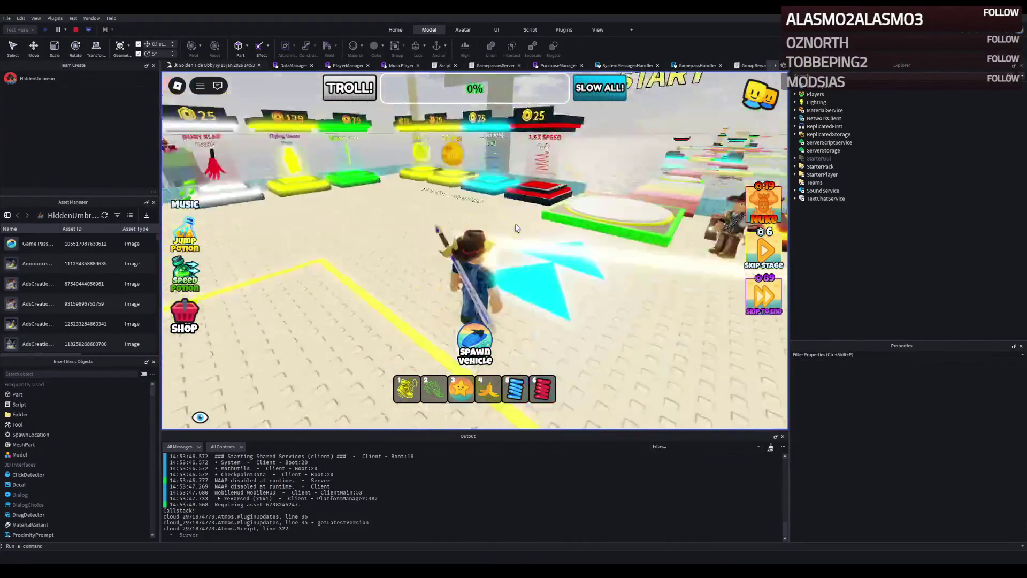
# - Run the avatar into the VIP Island enclosure and back to the island pads, then stop the playtest
pyautogui.press('a')
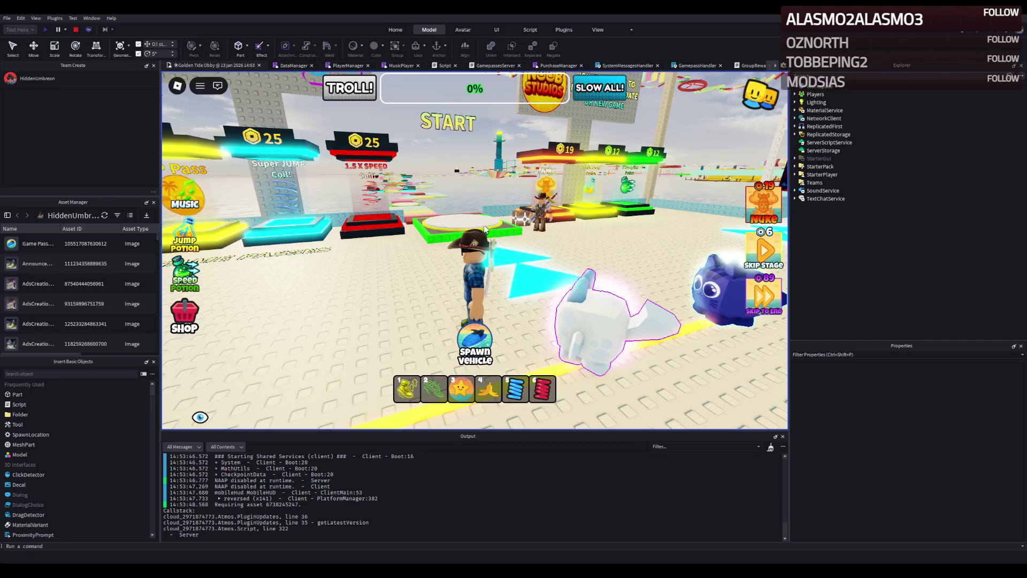
pyautogui.press('w')
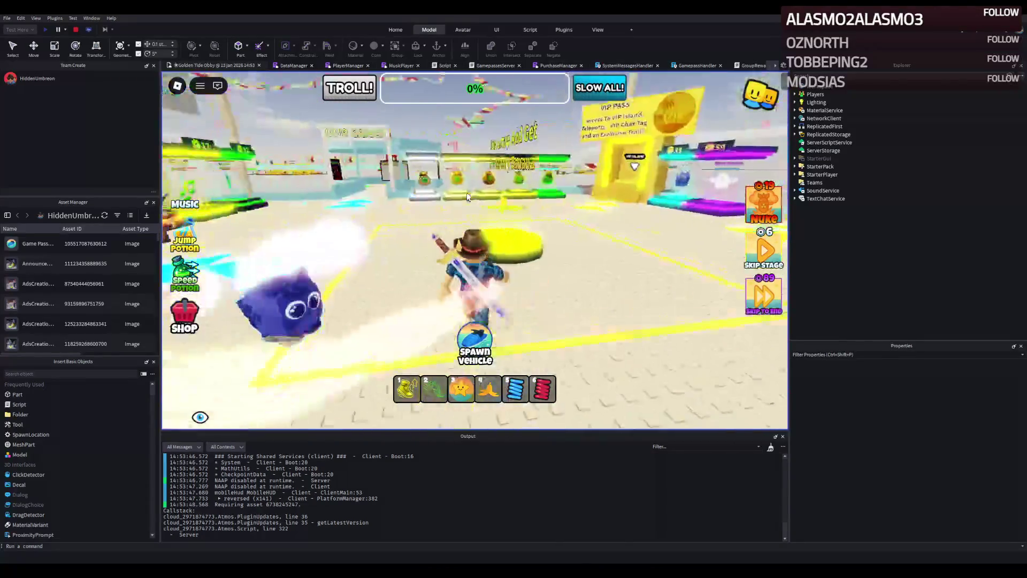
pyautogui.press('d')
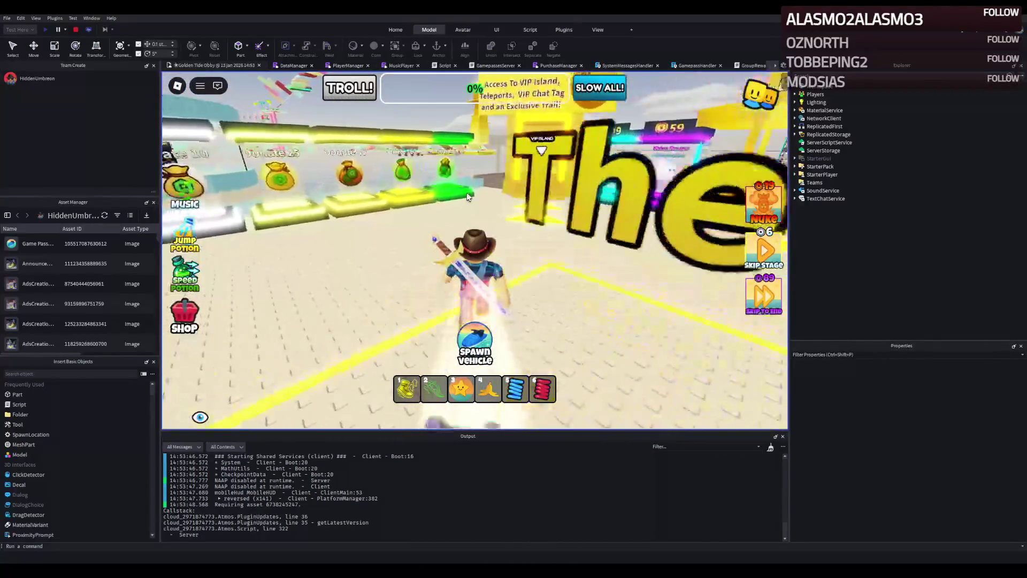
pyautogui.press('w')
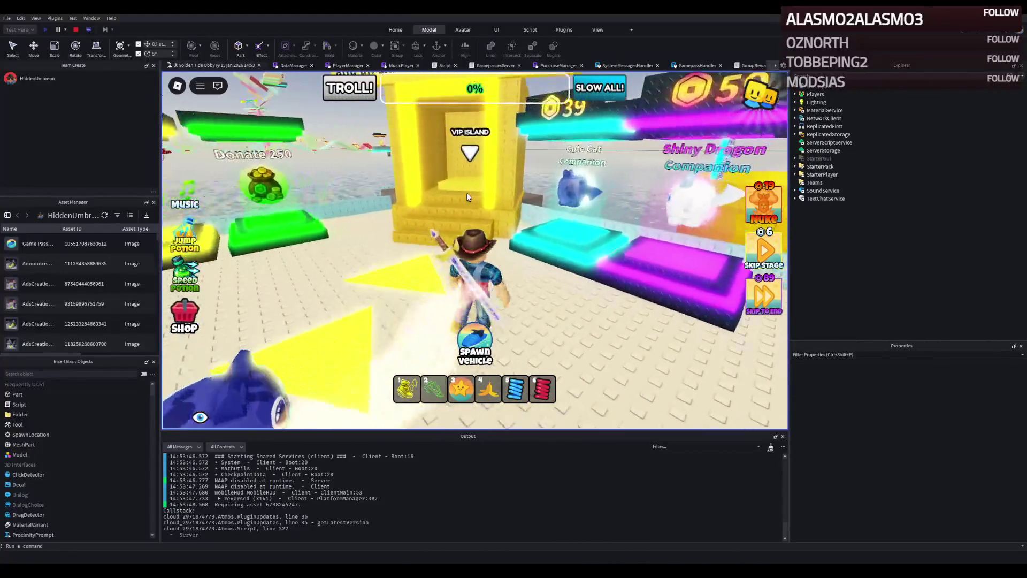
pyautogui.press('w')
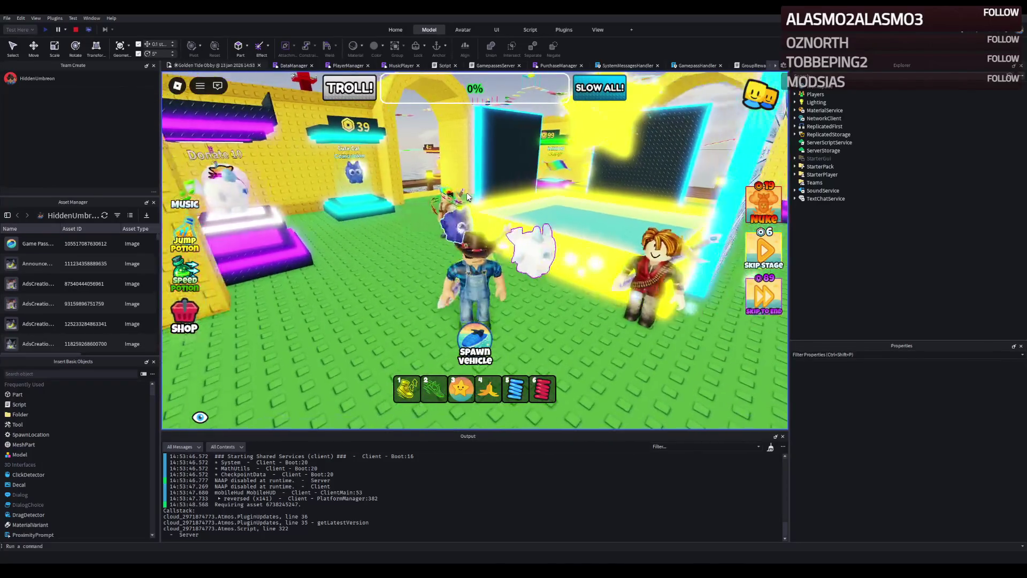
pyautogui.press('w')
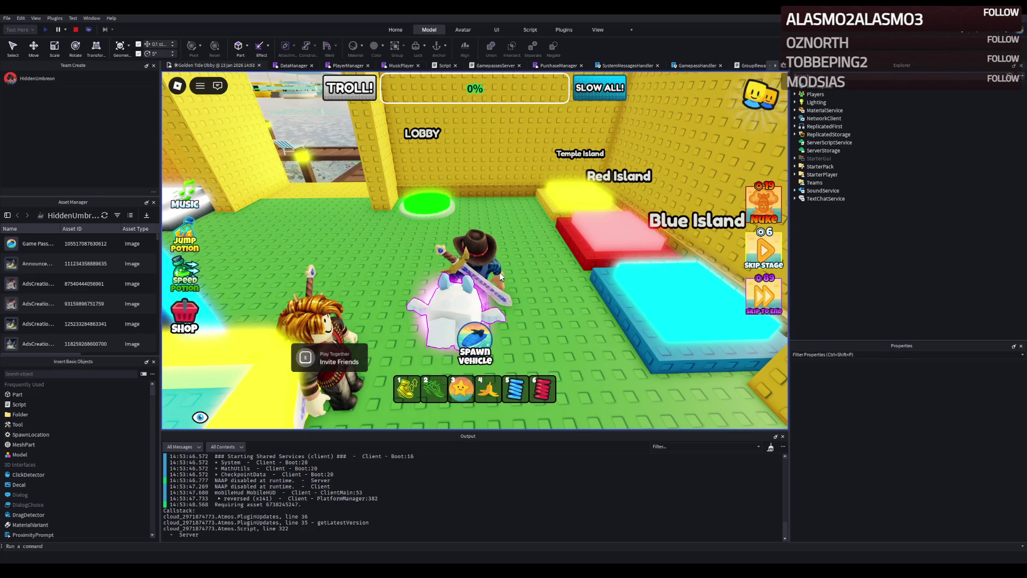
pyautogui.click(75, 30)
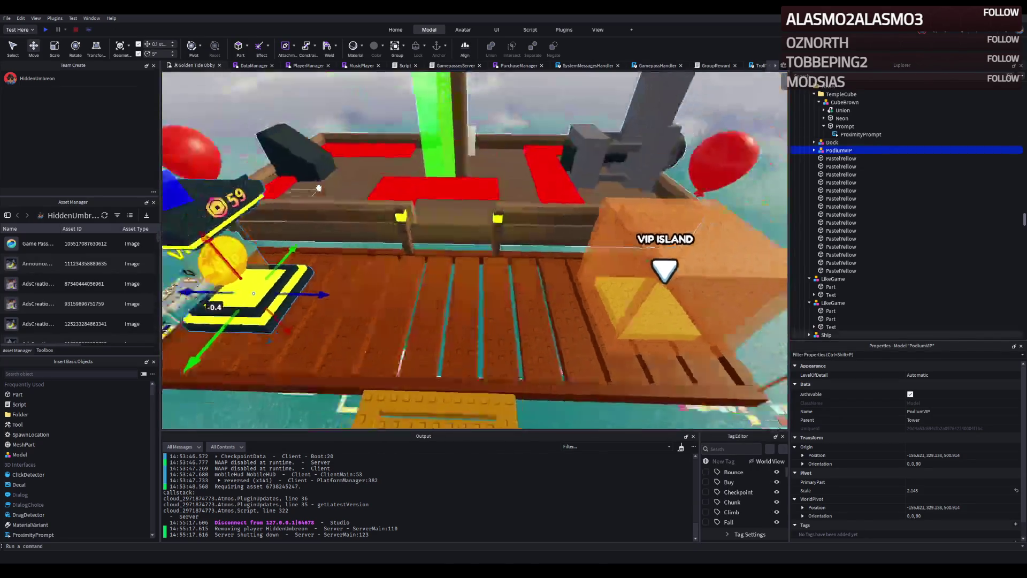
# - Select the VIP Island checkpoint box and frame the camera on it
pyautogui.press('s')
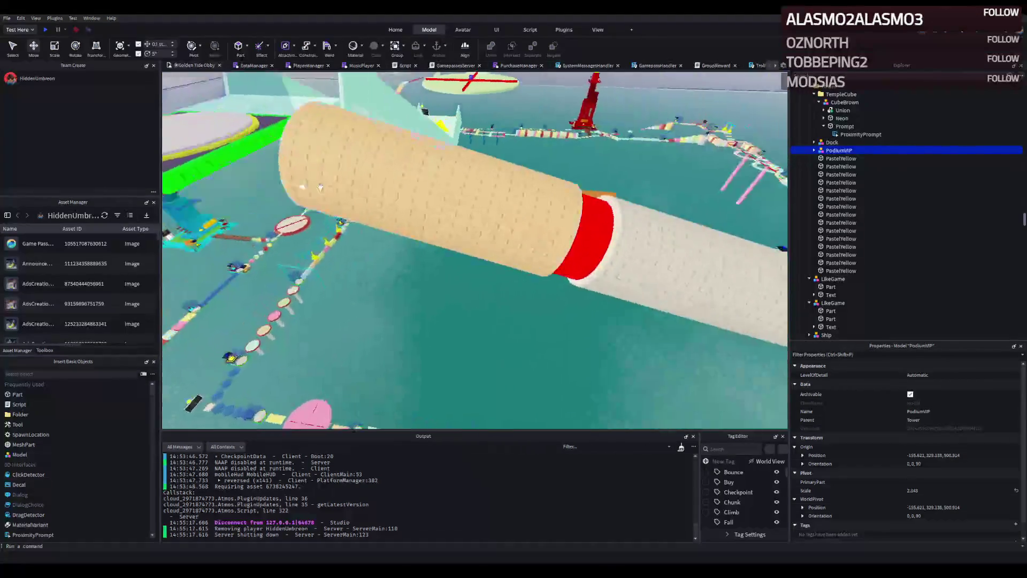
pyautogui.click(410, 197)
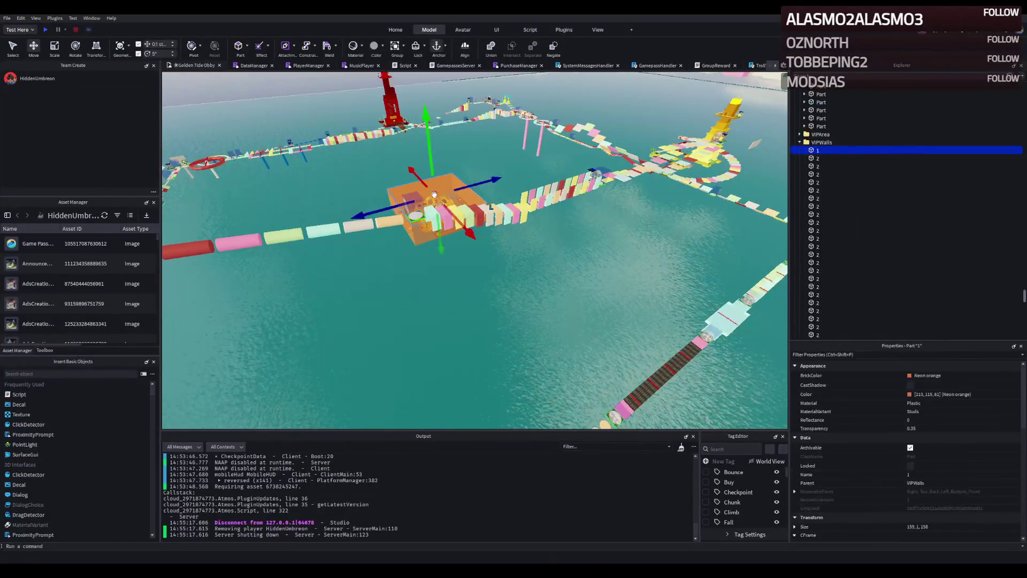
pyautogui.click(409, 196)
pyautogui.press('f')
pyautogui.scroll(-5, 431, 194)
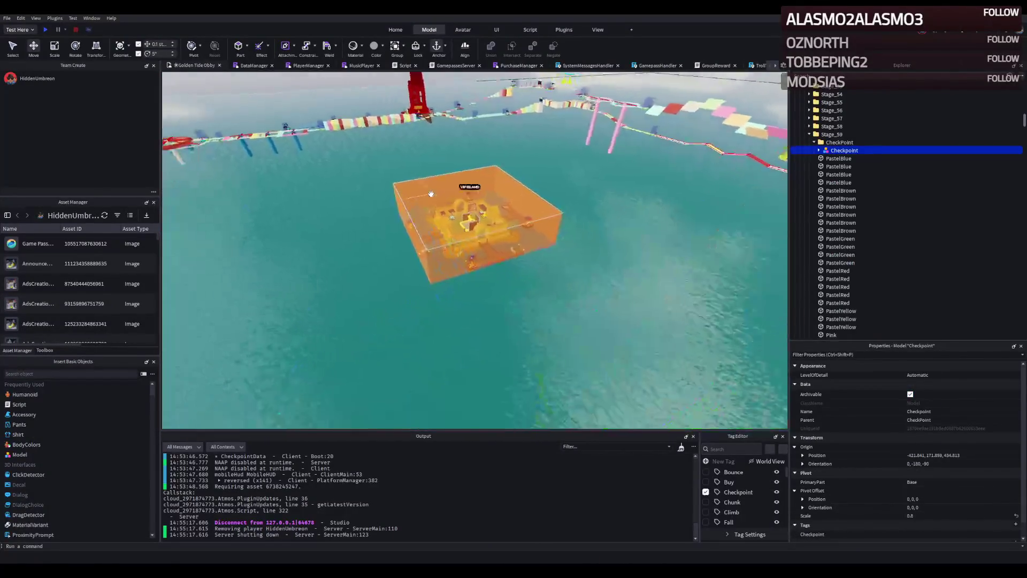
pyautogui.scroll(1, 449, 190)
pyautogui.scroll(5, 475, 250)
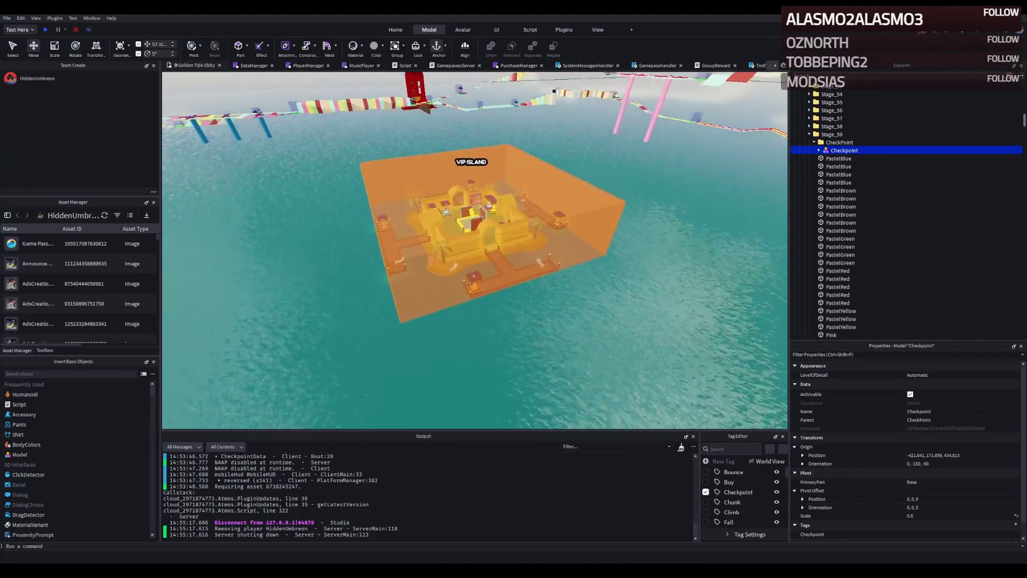
pyautogui.scroll(2, 475, 250)
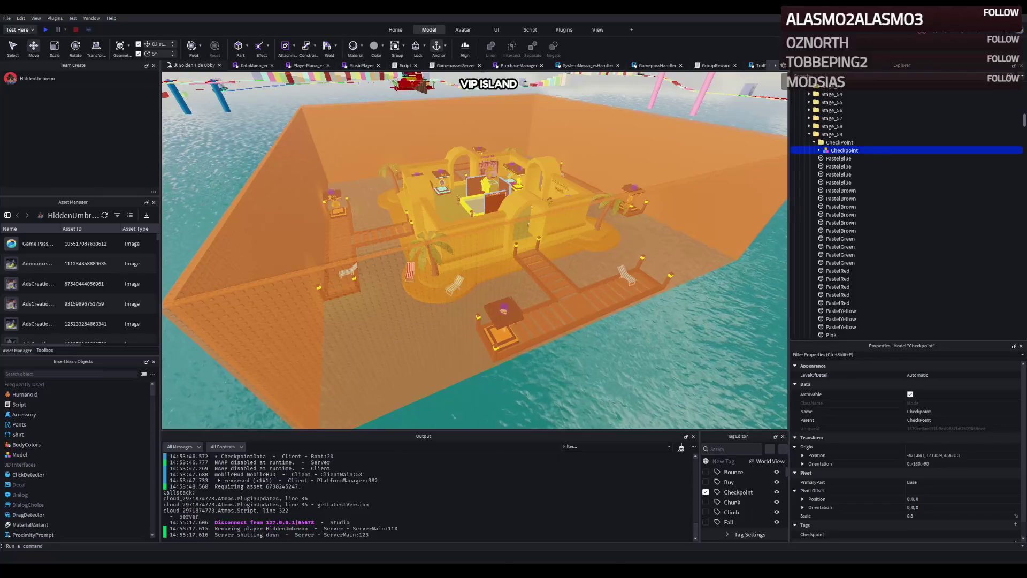
# - Fly the camera through the island building to the lobby's Temple, Red and Blue Island pads
pyautogui.press('w')
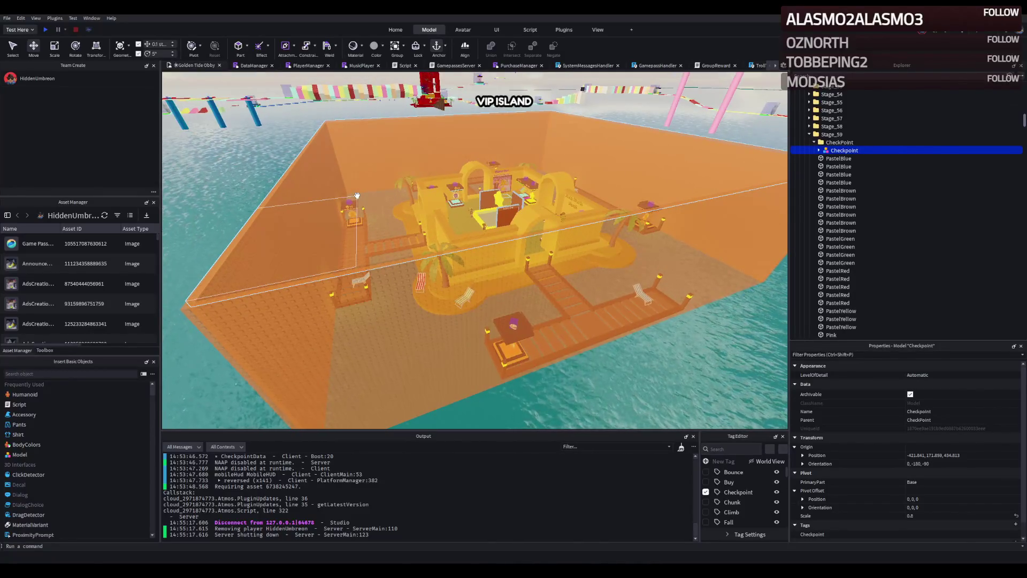
pyautogui.press('w')
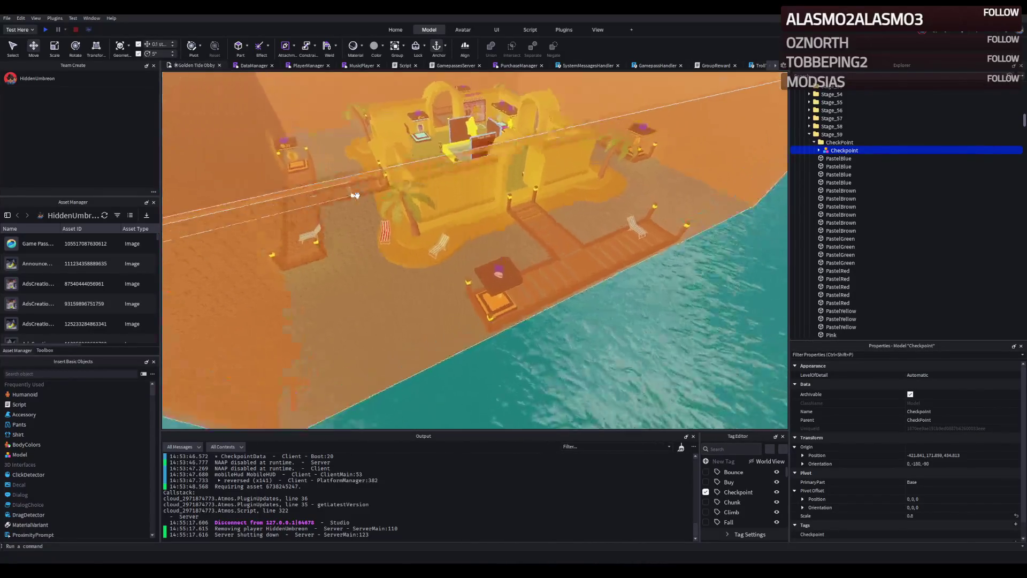
pyautogui.press('w')
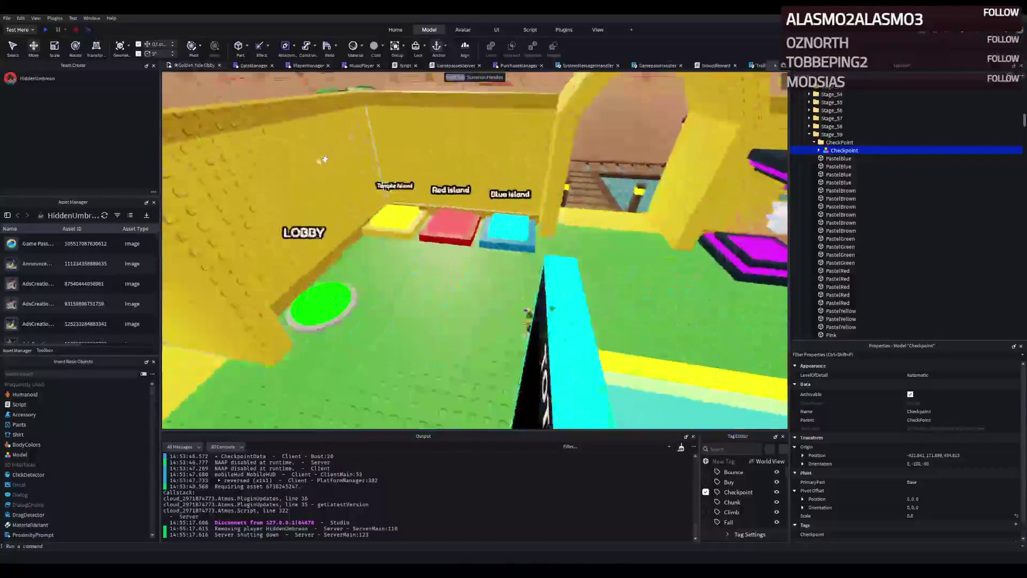
# - Duplicate the Temple Island teleport pad and rename the copy Docks
pyautogui.click(422, 214)
pyautogui.press('a')
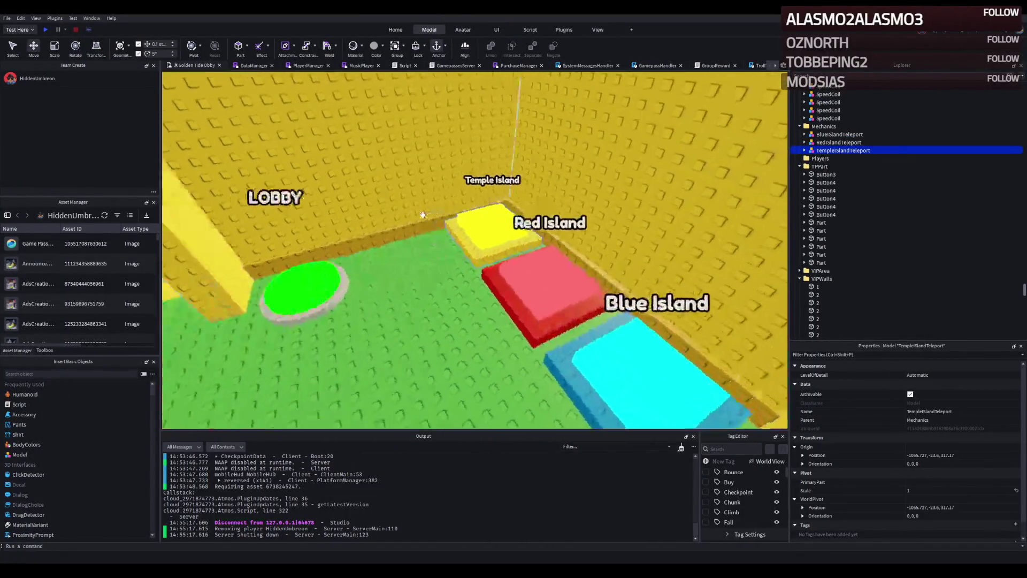
pyautogui.hotkey('ctrl', 'd')
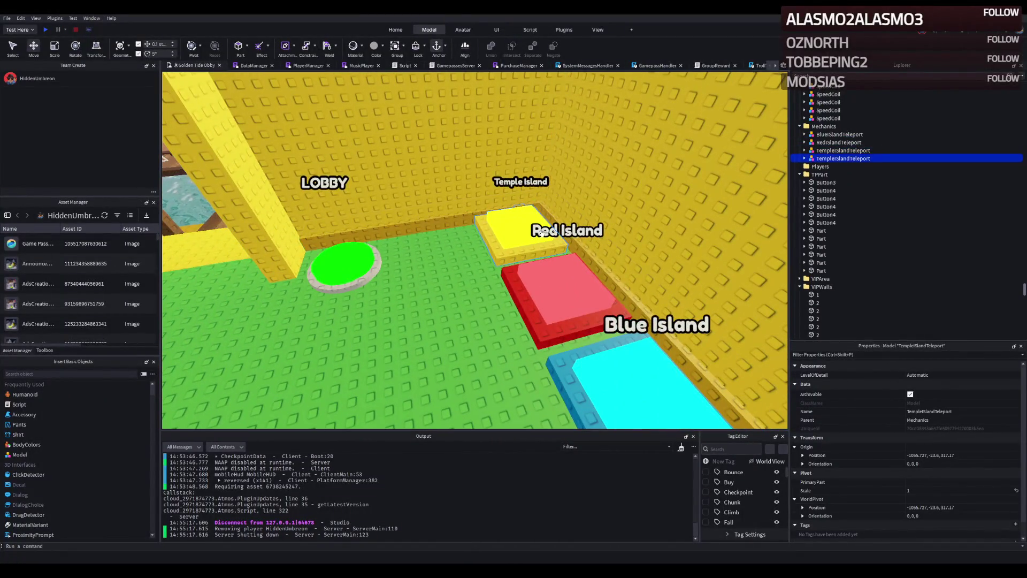
pyautogui.press('a')
pyautogui.hotkey('ctrl', '2')
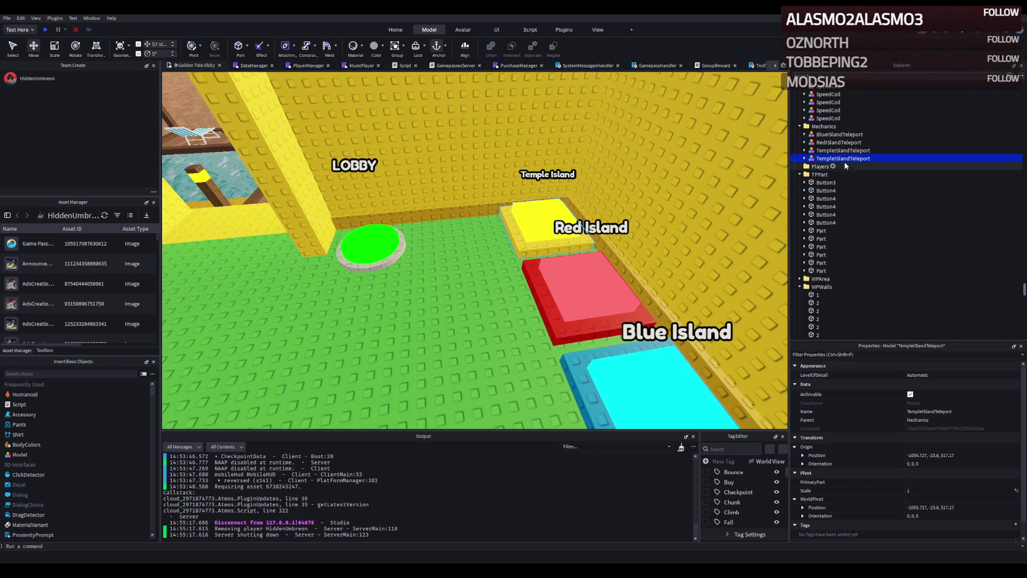
pyautogui.press('F2')
pyautogui.write('Dock')
pyautogui.press('Return')
# - Expand Docks in Explorer and select its TeleportDestination, Text and other parts
pyautogui.click(804, 158)
pyautogui.click(826, 175)
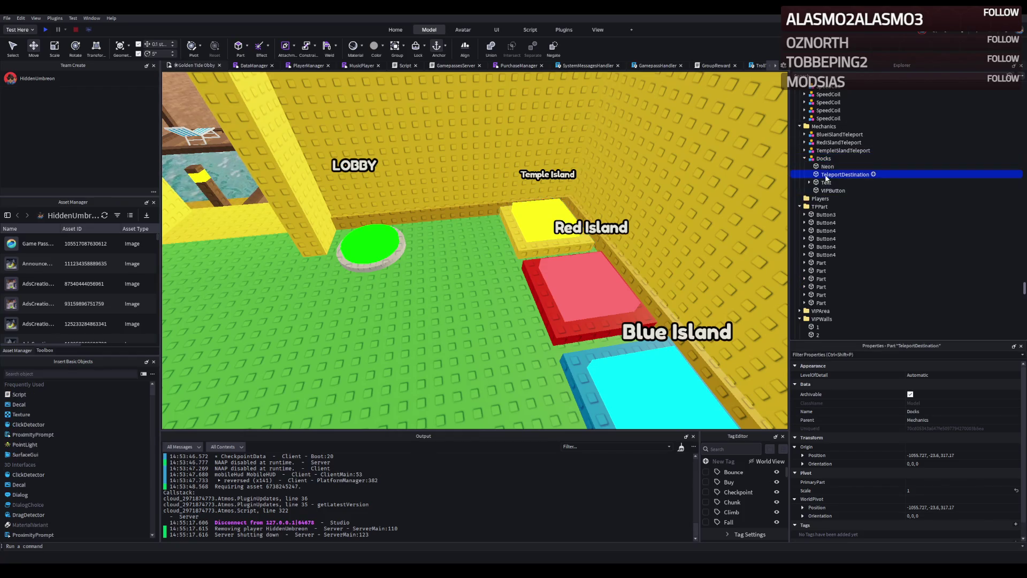
pyautogui.click(827, 182)
pyautogui.click(830, 191)
pyautogui.keyDown('ctrl'); pyautogui.click(830, 182); pyautogui.keyUp('ctrl')
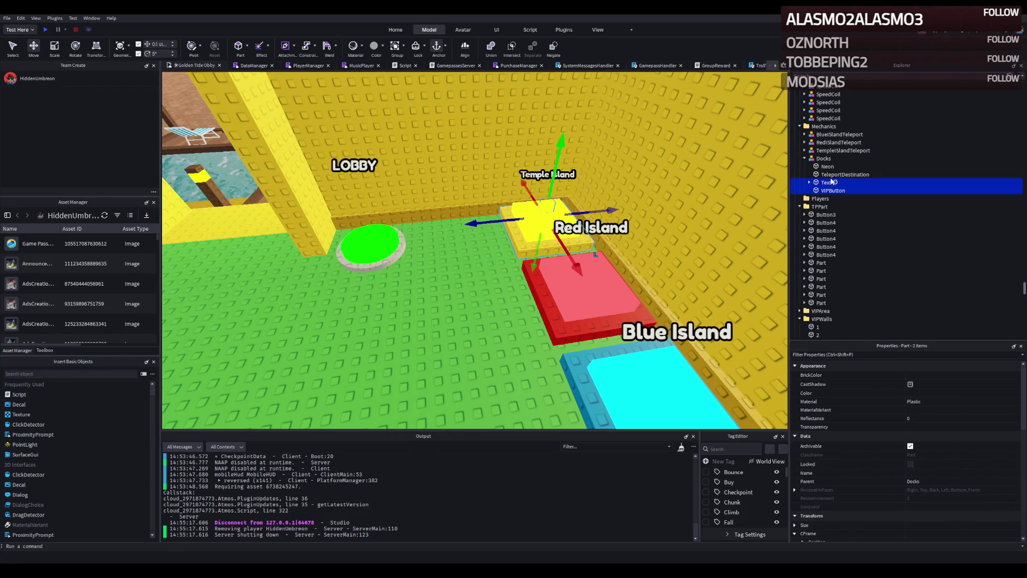
# - Slide the Docks pad beside Temple Island and set its VIPButton base BrickColor to Burnt Sienna
pyautogui.moveTo(598, 206)
pyautogui.mouseDown()
pyautogui.moveTo(515, 210)
pyautogui.moveTo(531, 209)
pyautogui.moveTo(496, 227)
pyautogui.moveTo(435, 215)
pyautogui.mouseUp()
pyautogui.press('f')
pyautogui.click(375, 246)
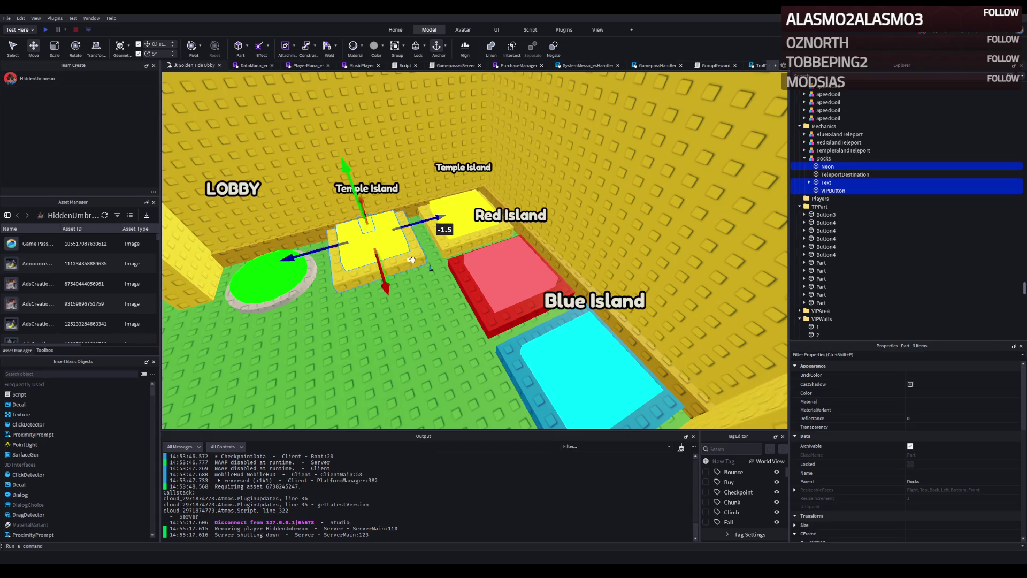
pyautogui.click(920, 375)
pyautogui.write('Burnt Sienna')
pyautogui.press('Return')
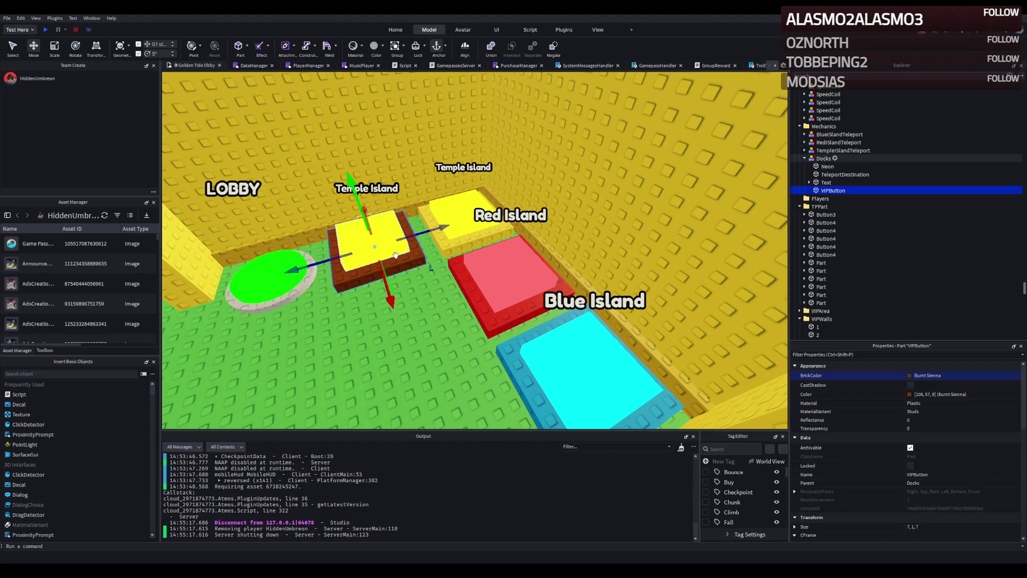
pyautogui.click(395, 252)
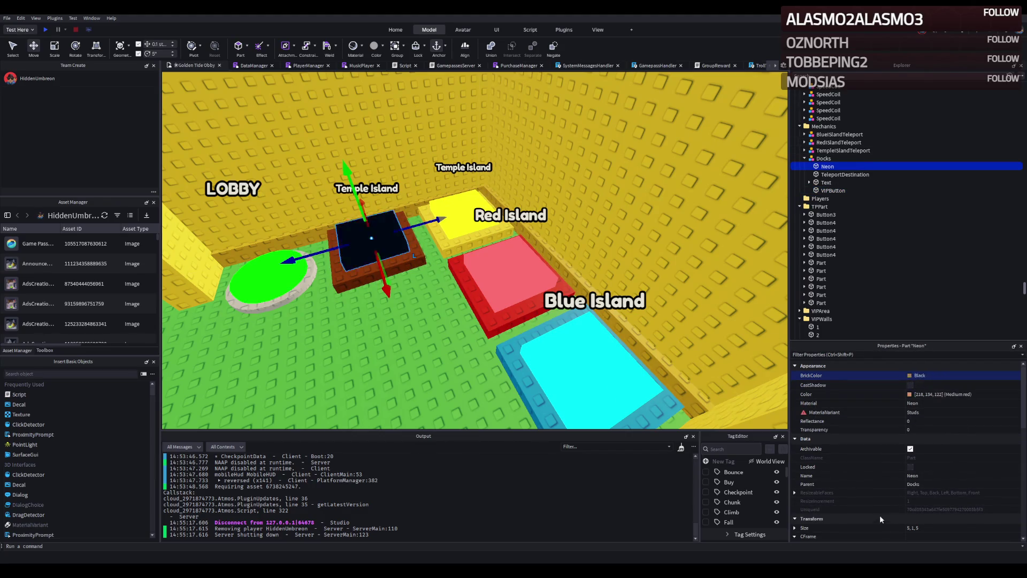